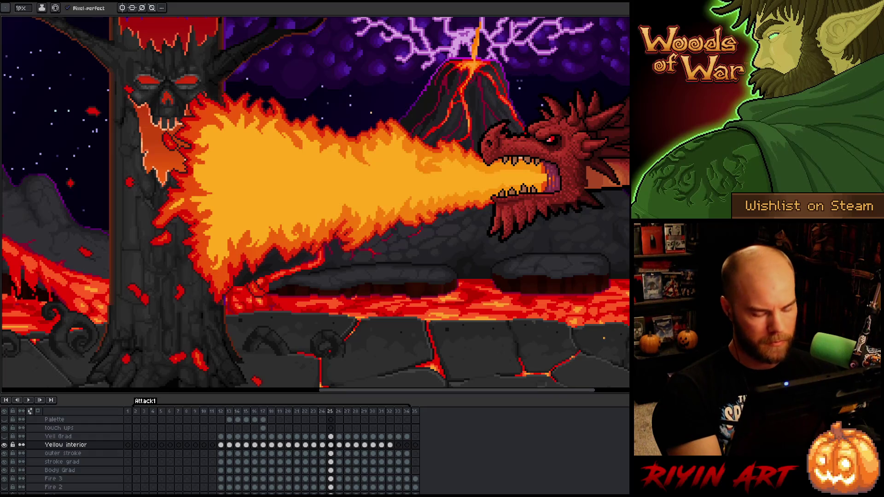
# Step: On frame 26, lasso and reshape part of the flame, then erase stray pixels with a large eraser
pyautogui.press('Right')
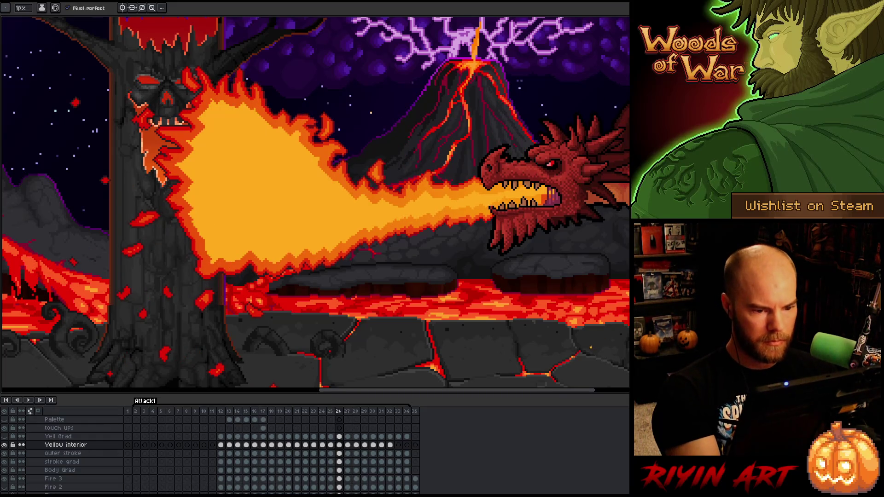
pyautogui.press('m')
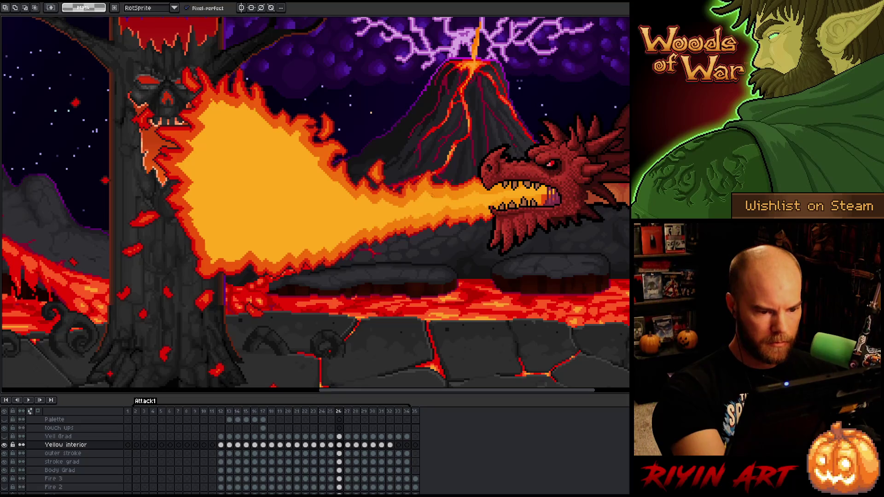
pyautogui.moveTo(407, 208)
pyautogui.mouseDown()
pyautogui.moveTo(314, 174)
pyautogui.moveTo(314, 154)
pyautogui.moveTo(285, 156)
pyautogui.moveTo(271, 131)
pyautogui.moveTo(246, 113)
pyautogui.moveTo(241, 123)
pyautogui.moveTo(220, 98)
pyautogui.moveTo(198, 138)
pyautogui.moveTo(199, 163)
pyautogui.moveTo(187, 171)
pyautogui.moveTo(208, 256)
pyautogui.moveTo(227, 262)
pyautogui.moveTo(246, 246)
pyautogui.moveTo(265, 258)
pyautogui.moveTo(279, 241)
pyautogui.moveTo(302, 253)
pyautogui.moveTo(438, 207)
pyautogui.mouseUp()
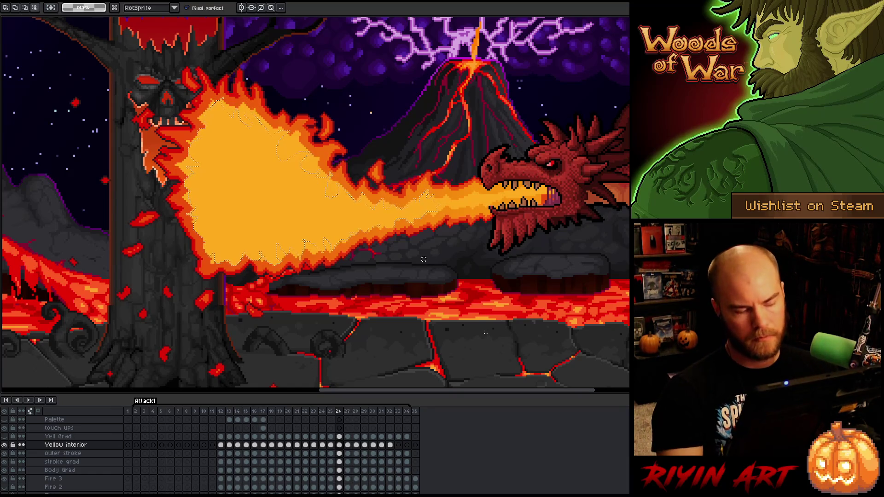
pyautogui.press('b')
pyautogui.press('e')
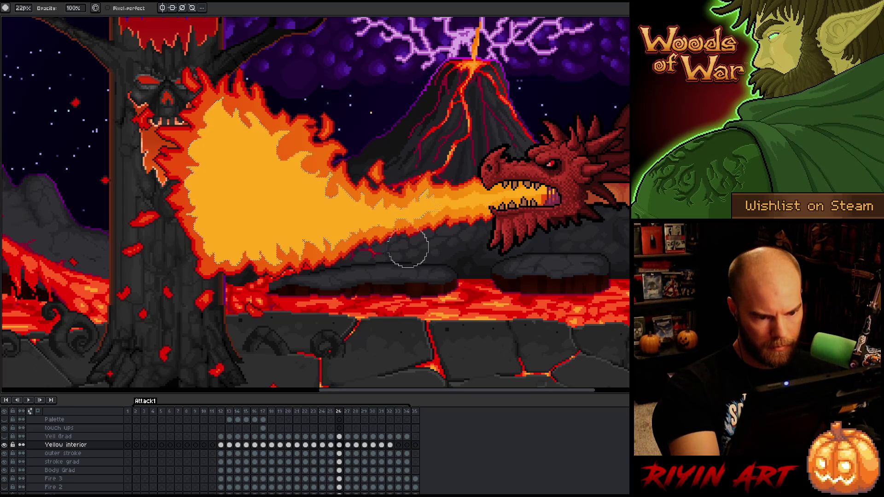
pyautogui.press('b')
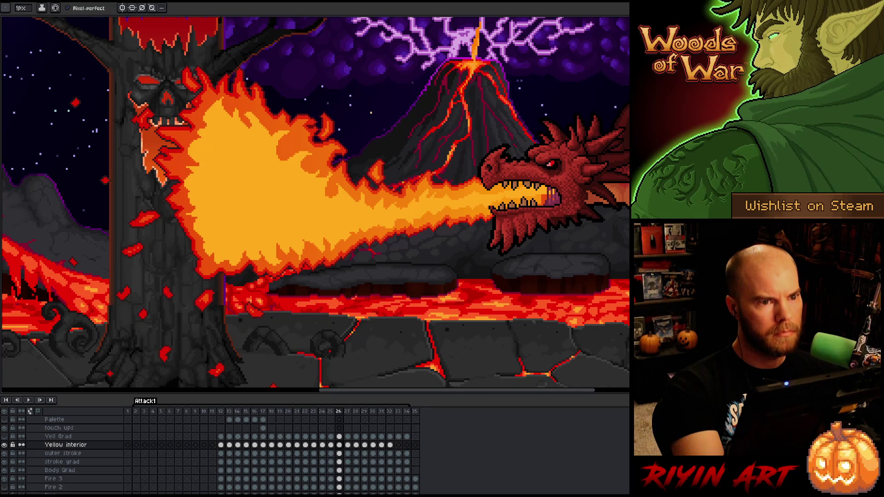
# Step: Touch up frame 26's flame by alternately drawing and erasing pixels
pyautogui.rightClick(426, 224)
pyautogui.press('Escape')
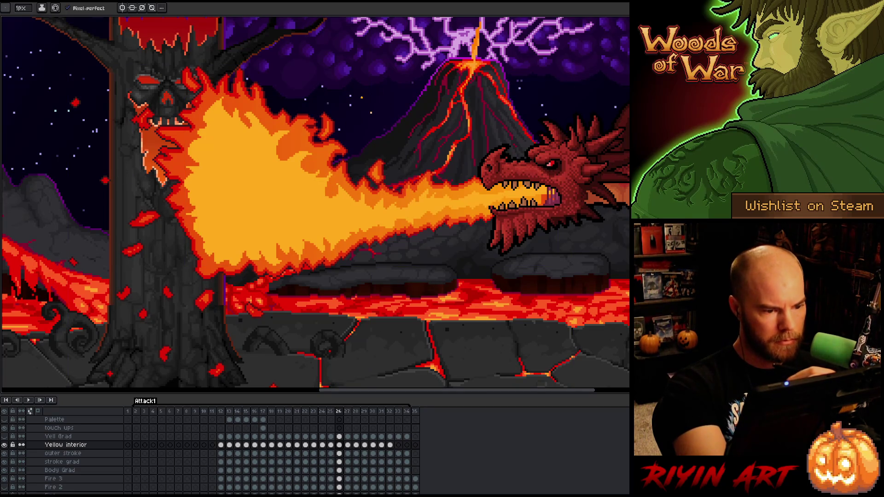
pyautogui.press('e')
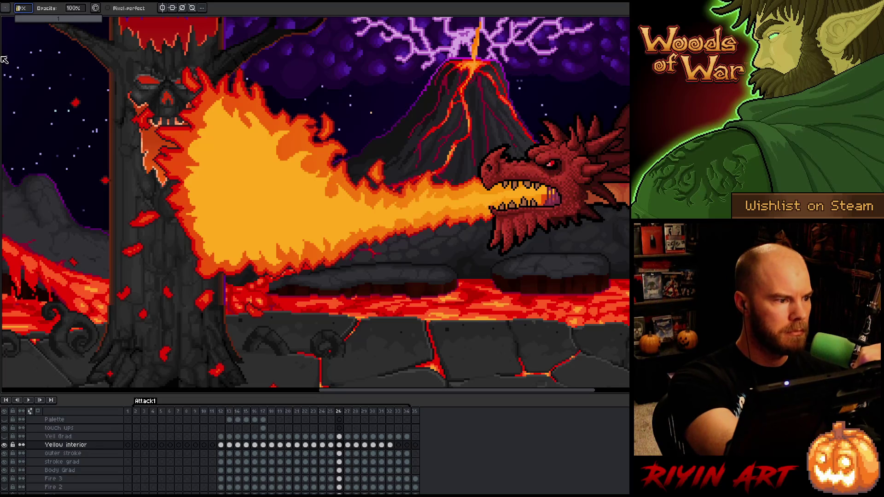
pyautogui.press('b')
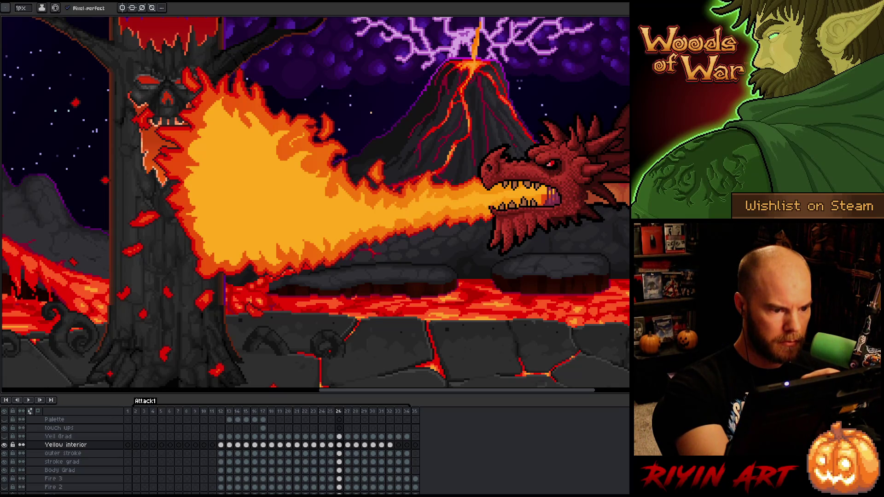
pyautogui.press('e')
pyautogui.press('b')
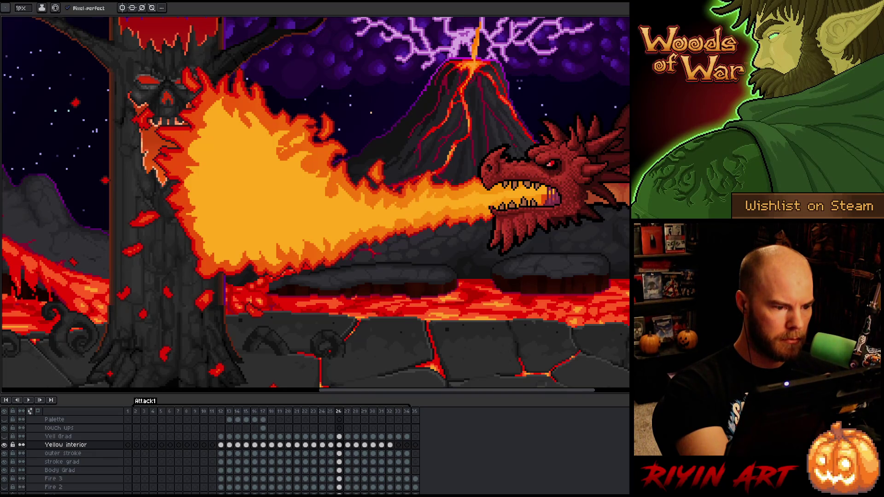
pyautogui.press('e')
pyautogui.press('b')
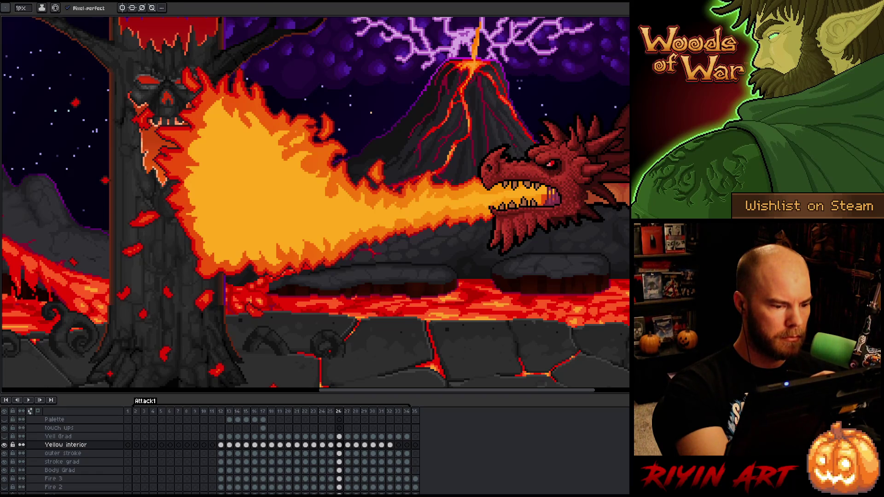
# Step: Lasso a piece of the yellow flame interior, move it, commit, and clean up the edges
pyautogui.press('q')
pyautogui.moveTo(297, 299)
pyautogui.mouseDown()
pyautogui.moveTo(278, 215)
pyautogui.moveTo(213, 231)
pyautogui.moveTo(237, 297)
pyautogui.mouseUp()
pyautogui.click(257, 237)
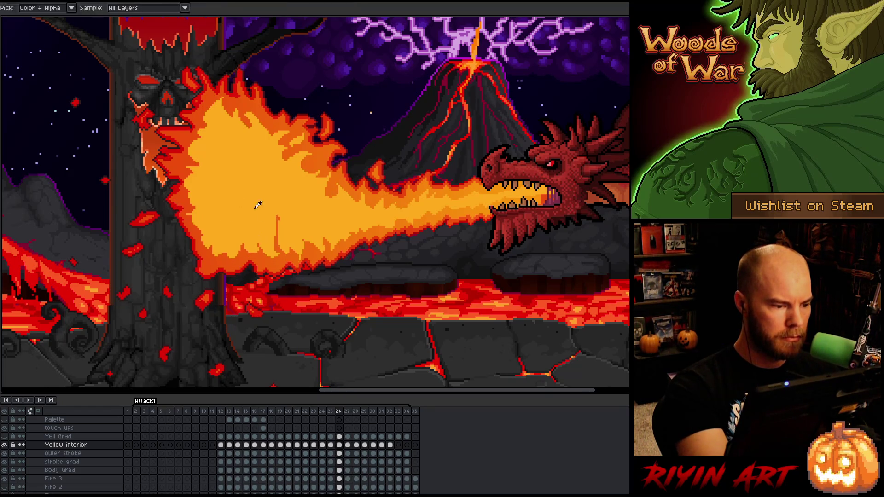
pyautogui.hotkey('ctrl', 'd')
pyautogui.press('b')
pyautogui.press('e')
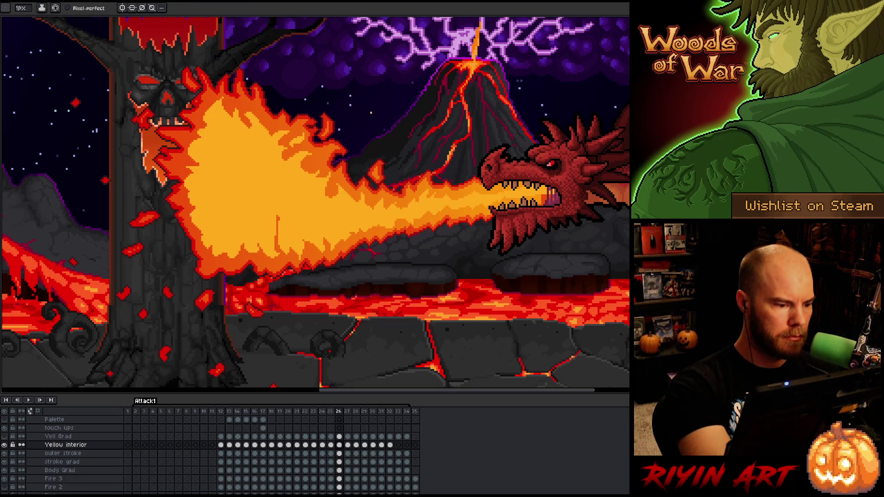
pyautogui.press('b')
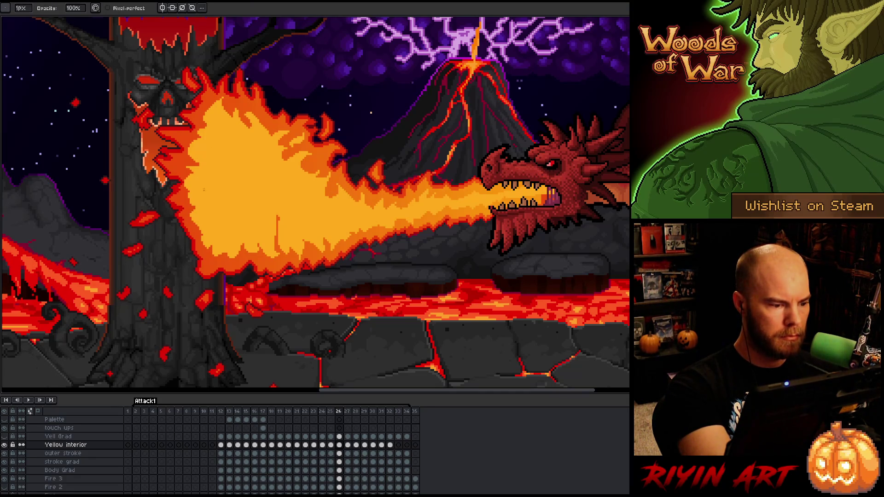
pyautogui.press('e')
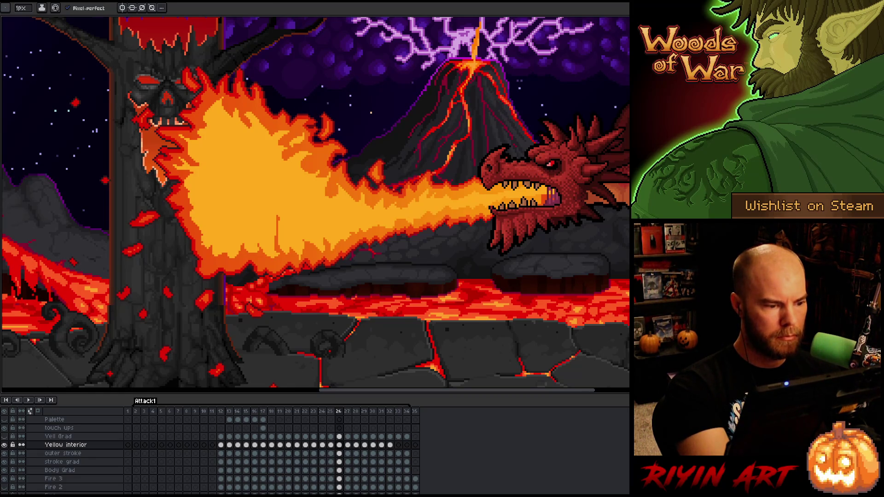
# Step: Lasso an irregular patch of the fire and nudge it into place
pyautogui.press('q')
pyautogui.moveTo(197, 212)
pyautogui.mouseDown()
pyautogui.moveTo(193, 221)
pyautogui.moveTo(208, 230)
pyautogui.moveTo(186, 264)
pyautogui.mouseUp()
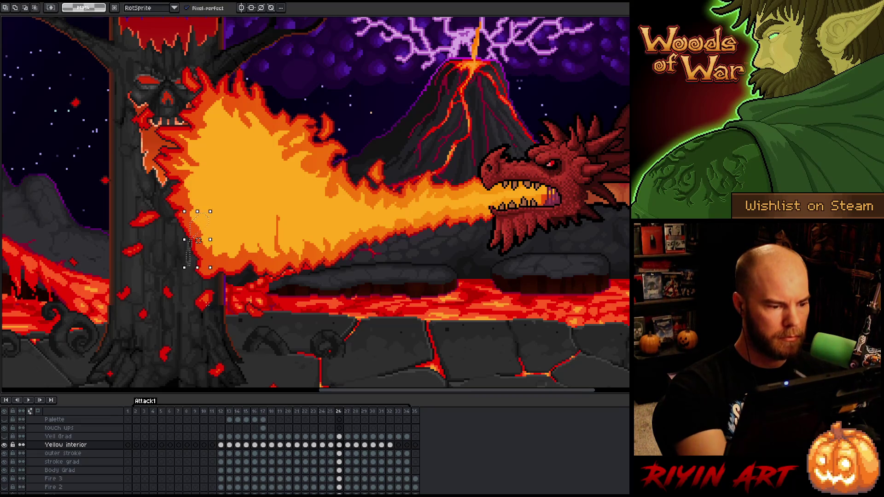
pyautogui.hotkey('ctrl', 'd')
pyautogui.press('b')
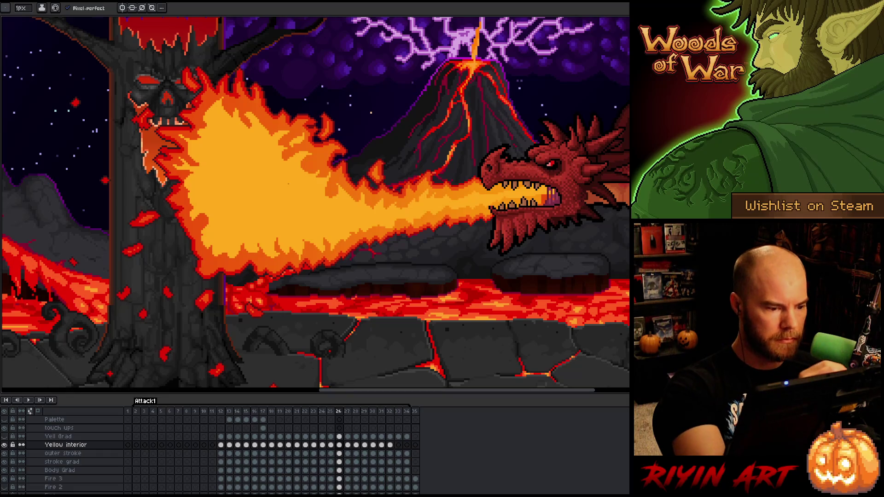
pyautogui.press('b')
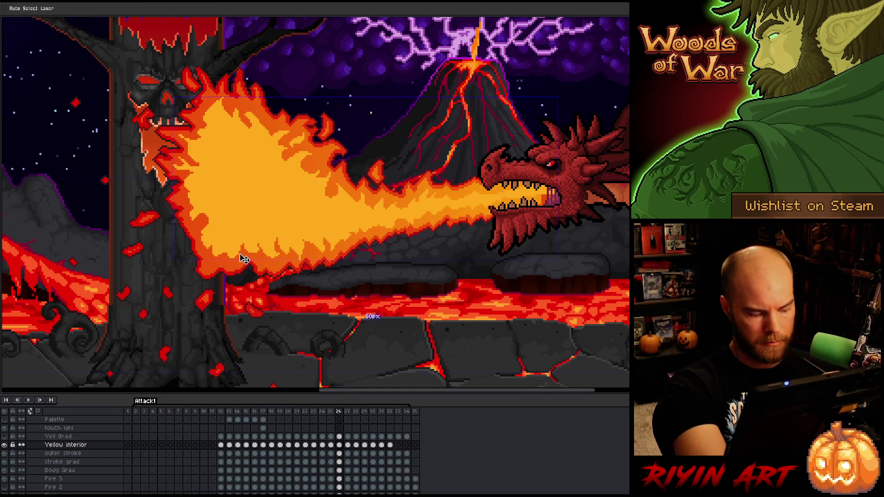
# Step: Adjust a small rectangular block at the flame's lower left, touch up, then advance to frame 27
pyautogui.press('m')
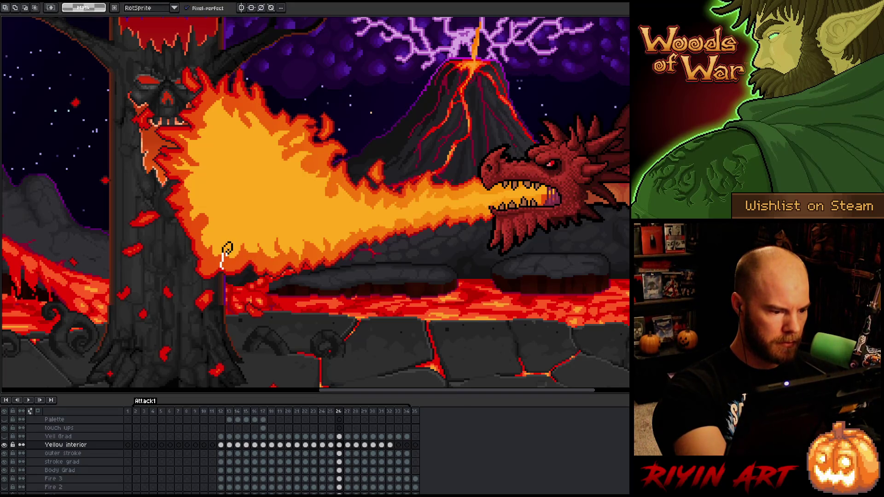
pyautogui.moveTo(218, 239); pyautogui.dragTo(239, 278)
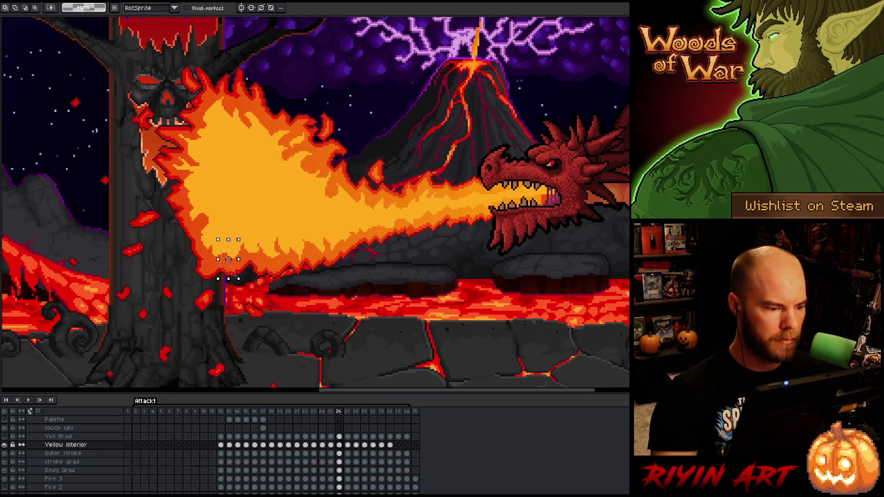
pyautogui.hotkey('ctrl', 'd')
pyautogui.press('b')
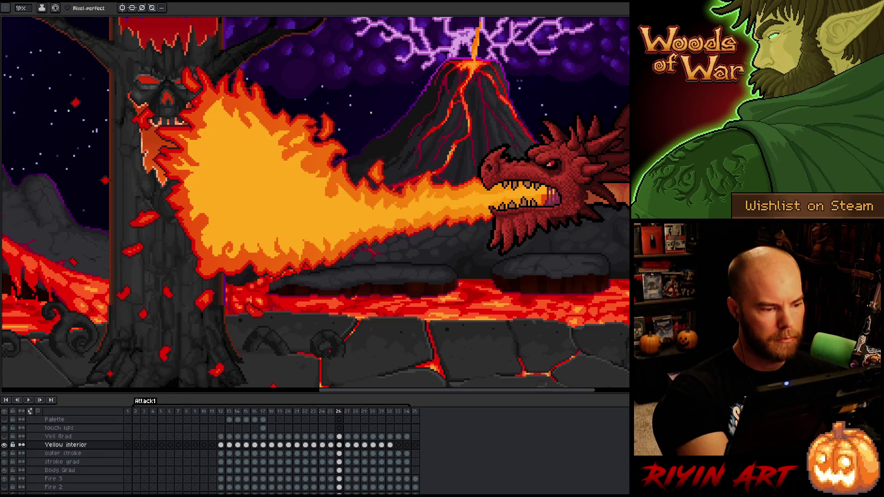
pyautogui.press('b')
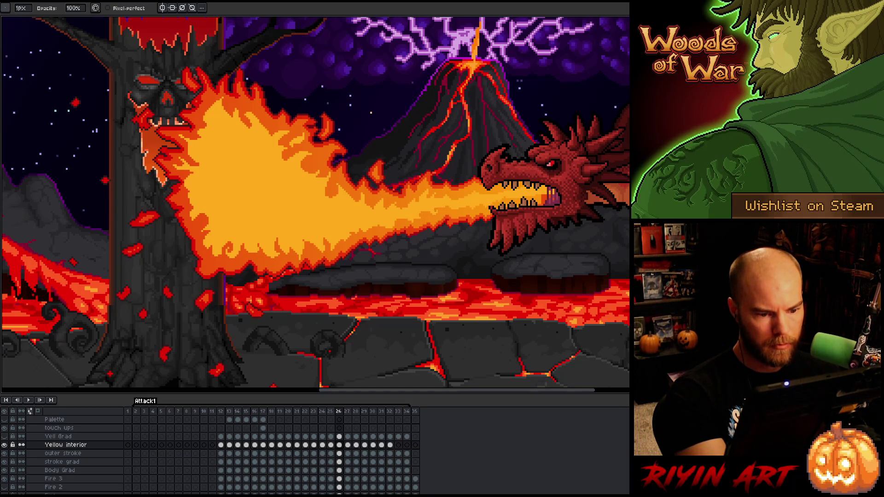
pyautogui.press('e')
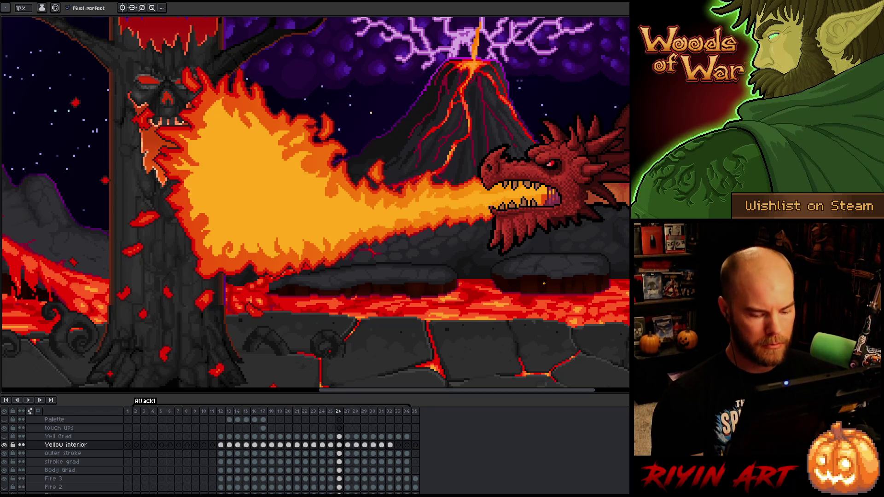
pyautogui.press('Right')
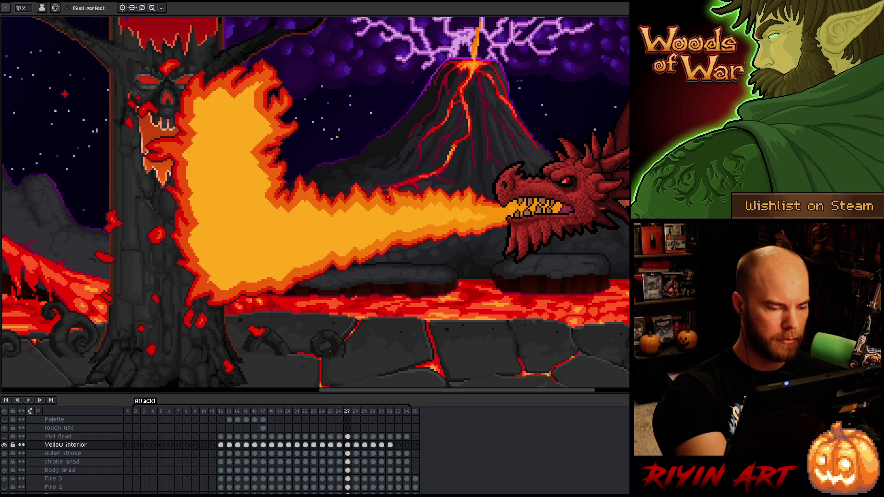
# Step: Trace a freehand selection along the upper and left edges around frame 27's upper-left flame plume
pyautogui.press('e')
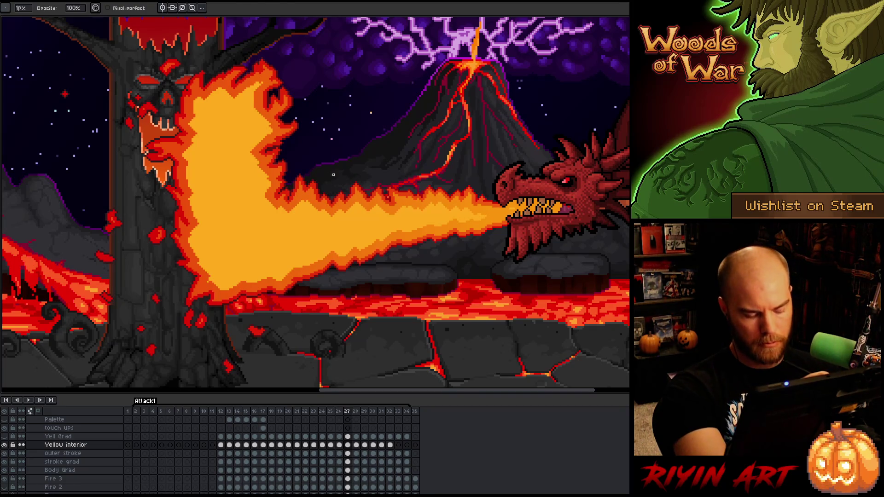
pyautogui.press('m')
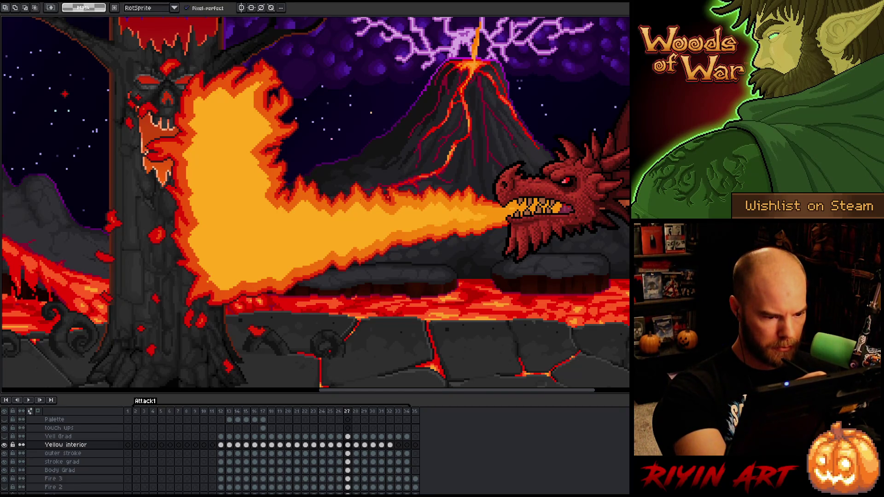
pyautogui.moveTo(346, 213)
pyautogui.mouseDown()
pyautogui.moveTo(325, 216)
pyautogui.moveTo(298, 201)
pyautogui.moveTo(287, 210)
pyautogui.moveTo(250, 168)
pyautogui.moveTo(269, 132)
pyautogui.moveTo(260, 83)
pyautogui.moveTo(239, 88)
pyautogui.moveTo(229, 112)
pyautogui.moveTo(215, 88)
pyautogui.moveTo(208, 106)
pyautogui.moveTo(196, 99)
pyautogui.moveTo(192, 151)
pyautogui.moveTo(180, 150)
pyautogui.moveTo(191, 166)
pyautogui.moveTo(184, 168)
pyautogui.mouseUp()
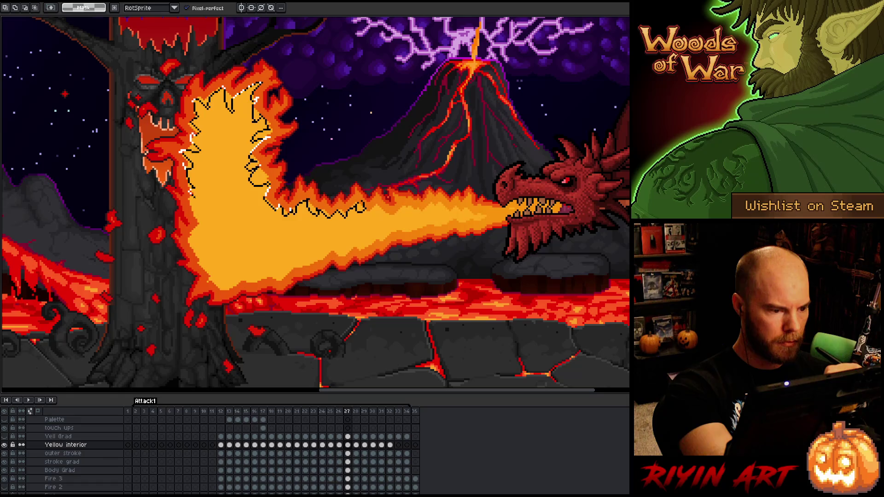
pyautogui.moveTo(188, 211)
pyautogui.mouseDown()
pyautogui.moveTo(198, 219)
pyautogui.moveTo(184, 237)
pyautogui.moveTo(214, 278)
pyautogui.moveTo(289, 272)
pyautogui.moveTo(324, 257)
pyautogui.mouseUp()
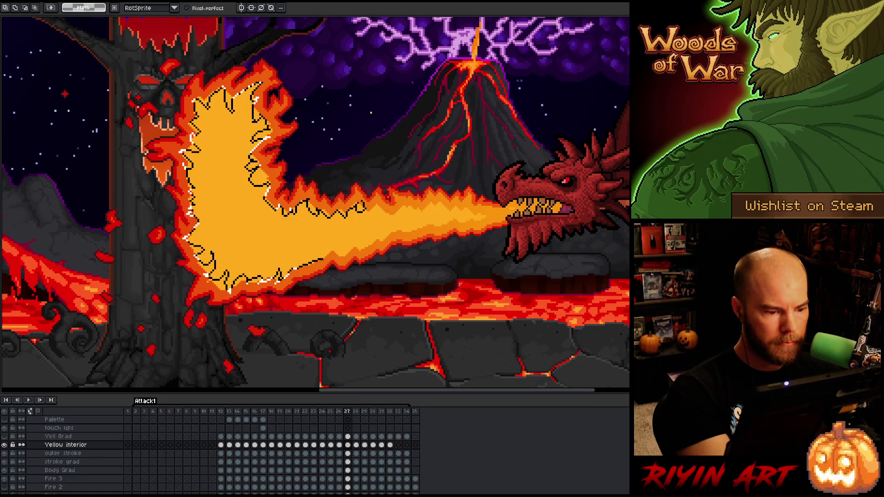
pyautogui.moveTo(364, 238); pyautogui.dragTo(381, 223)
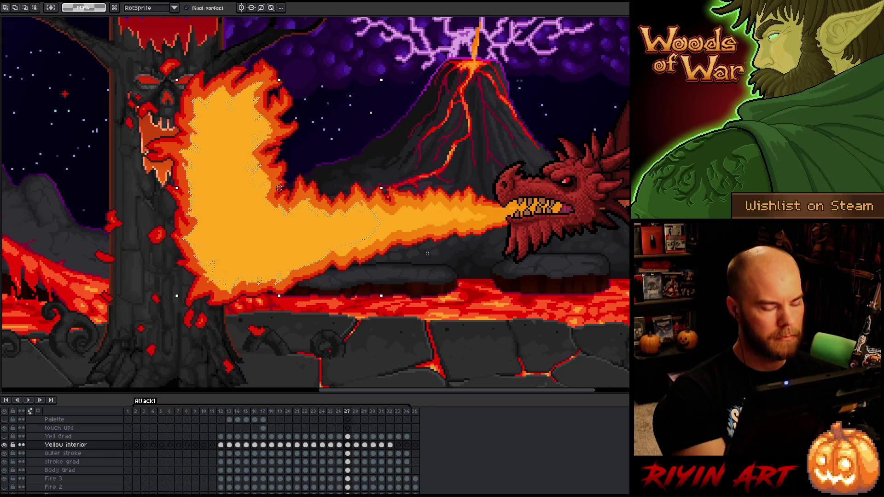
# Step: Commit the plume transform and erase part of the flame's lower edge with a large eraser
pyautogui.press('b')
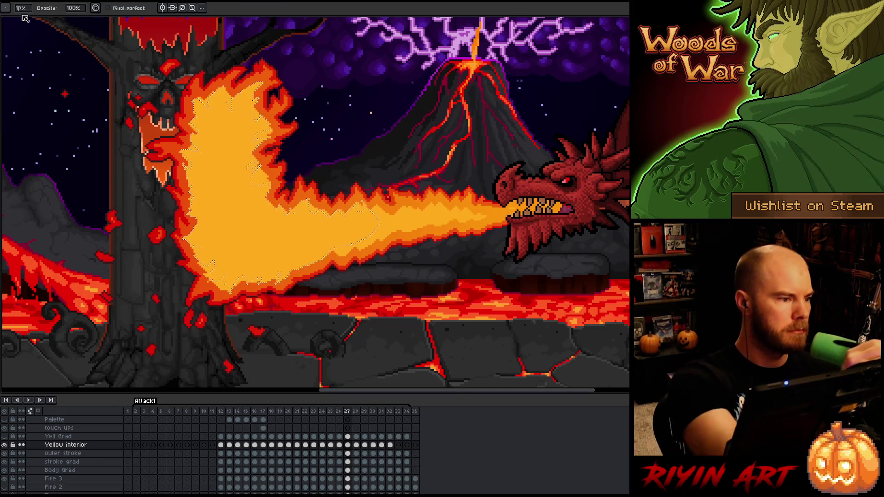
pyautogui.press('e')
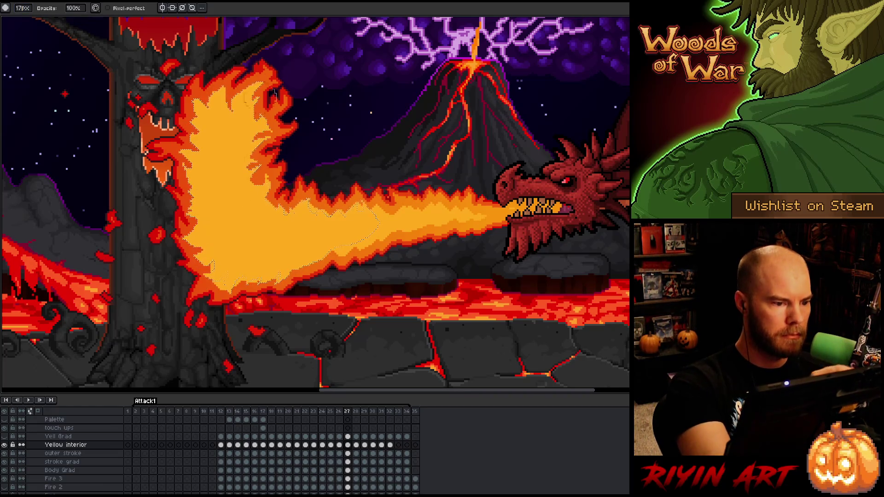
pyautogui.moveTo(283, 184); pyautogui.dragTo(294, 174)
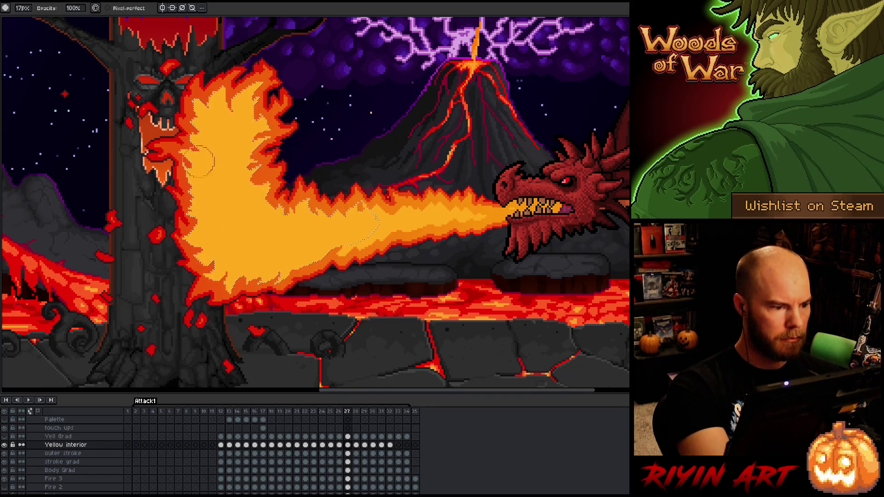
pyautogui.press('b')
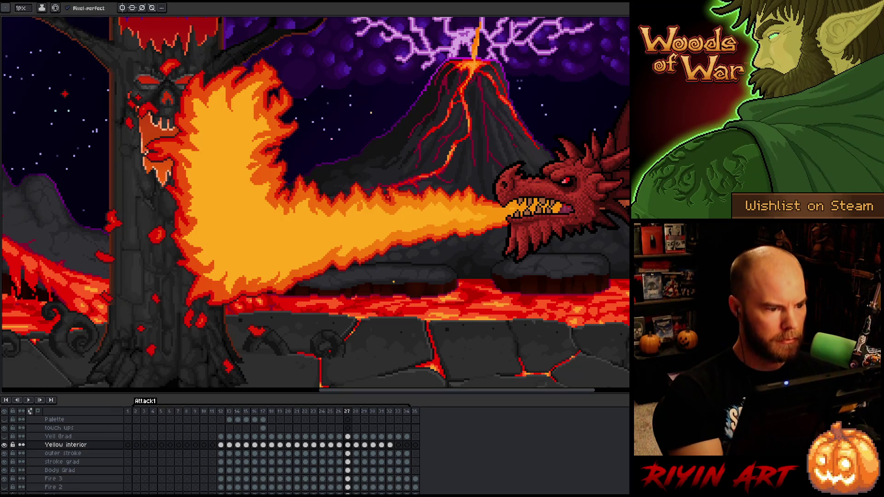
pyautogui.hotkey('ctrl', 'b')
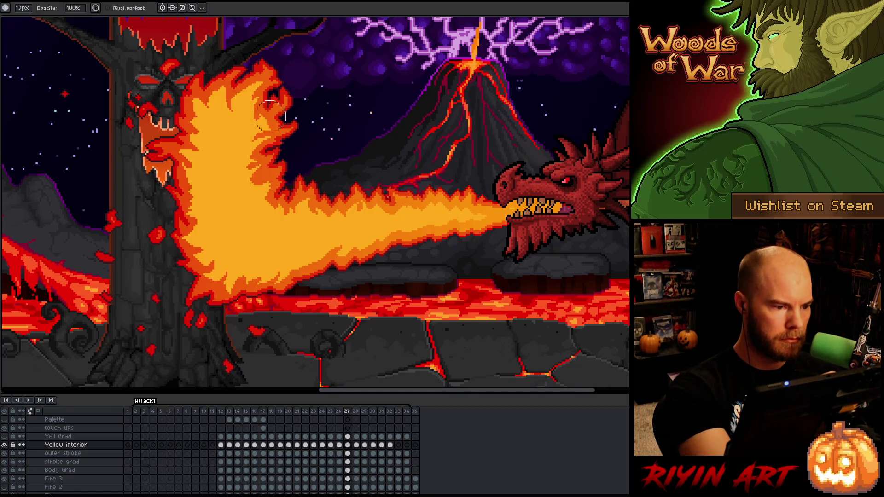
pyautogui.press('Escape')
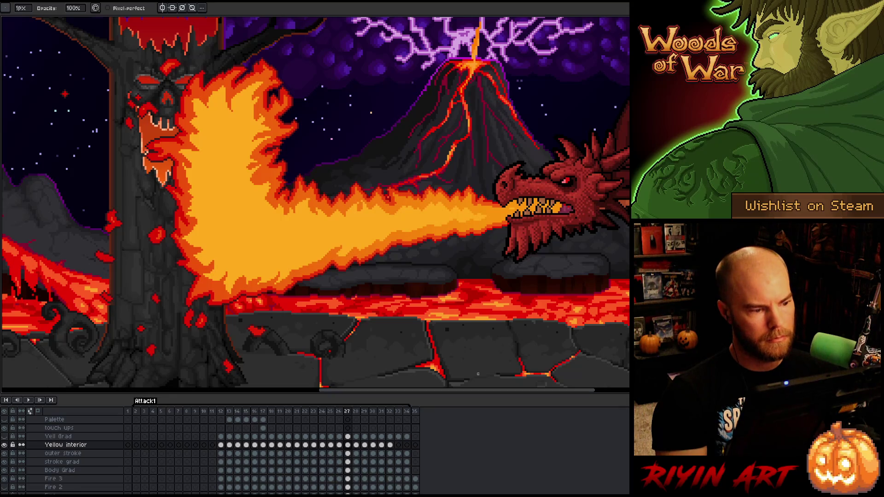
# Step: Compare frame 27 with its neighbour and touch up the flame pixel by pixel
pyautogui.press('Left')
pyautogui.press('Right')
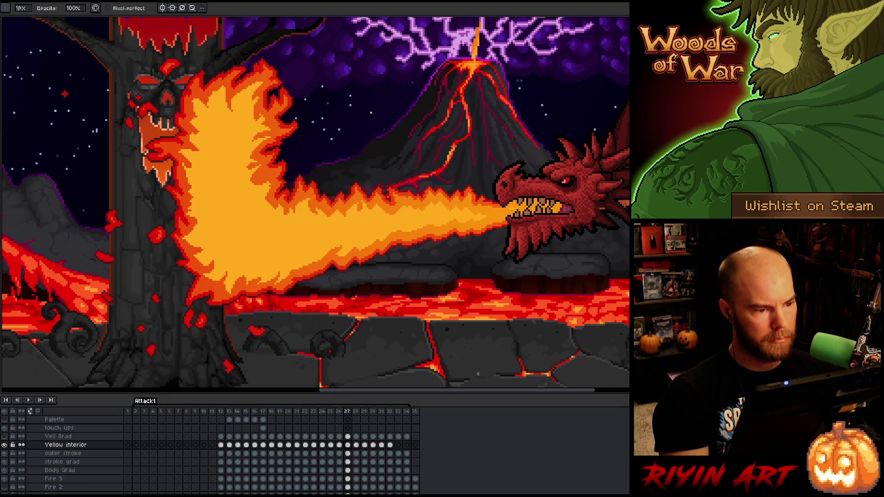
pyautogui.press('Left')
pyautogui.press('Right')
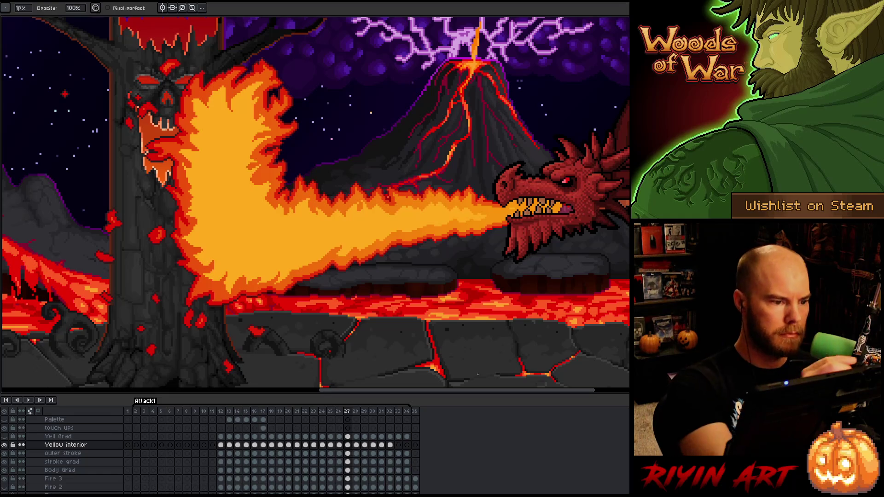
pyautogui.press('e')
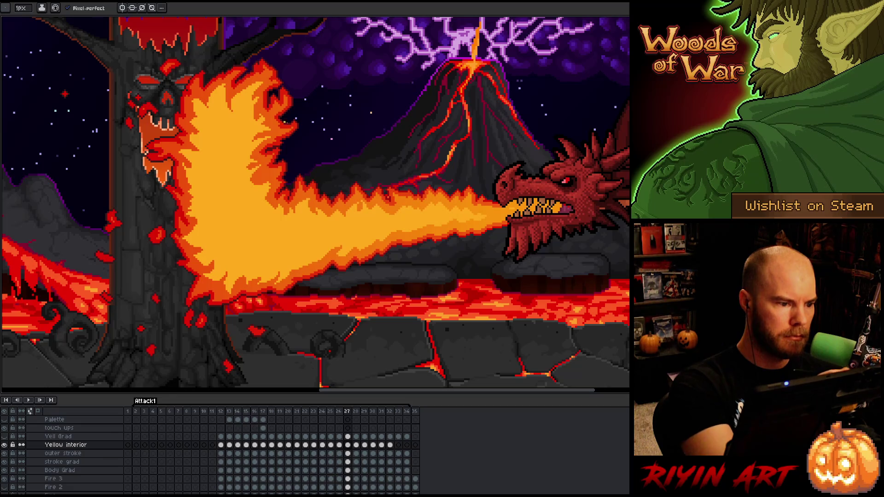
pyautogui.press('b')
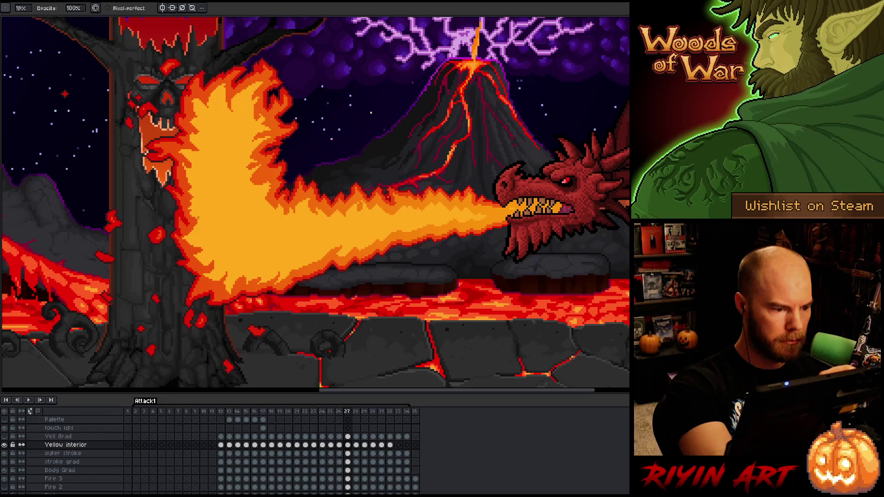
pyautogui.press('e')
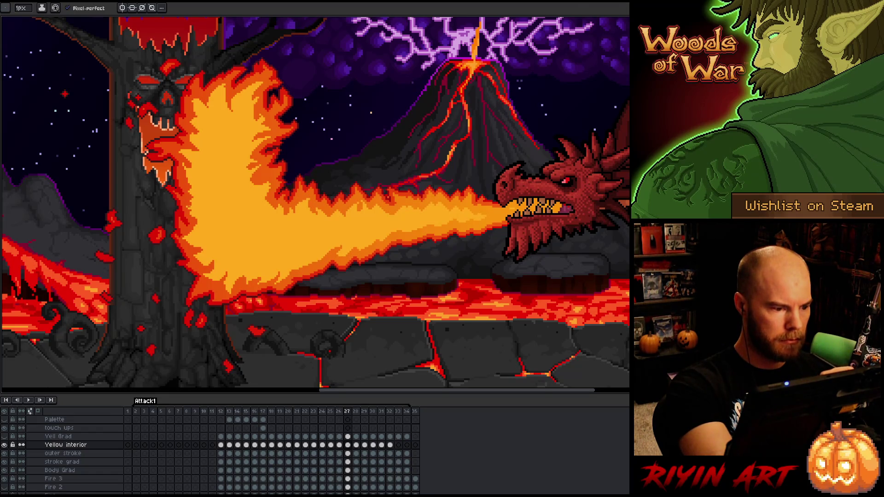
pyautogui.press('b')
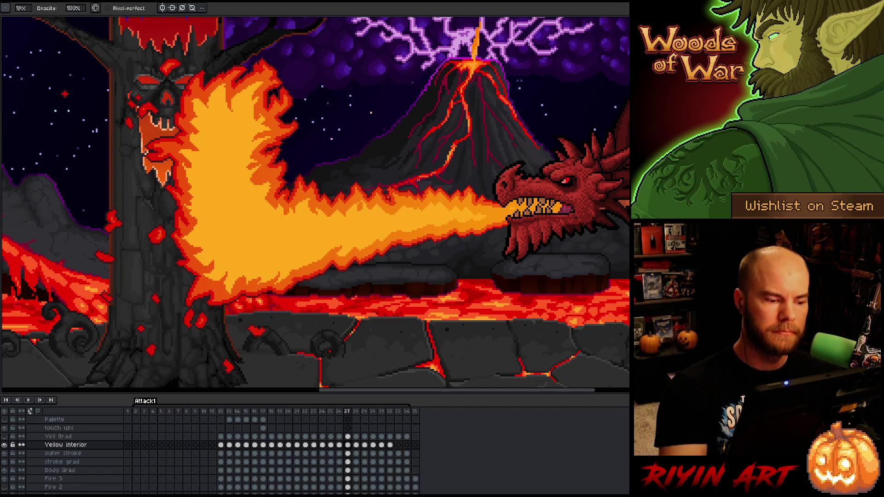
# Step: Lasso and reshape the flame's lower part, commit, touch up, then advance to frame 28
pyautogui.press('q')
pyautogui.moveTo(242, 294)
pyautogui.mouseDown()
pyautogui.moveTo(233, 285)
pyautogui.moveTo(241, 279)
pyautogui.mouseUp()
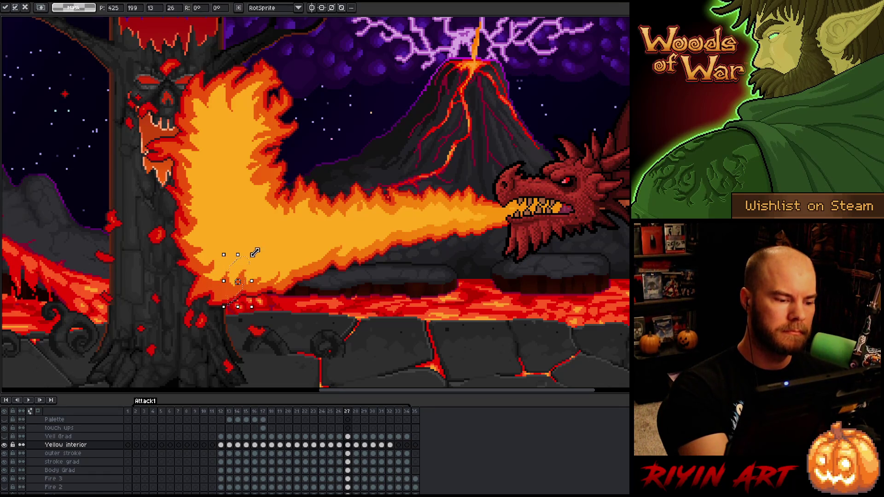
pyautogui.press('Return')
pyautogui.press('b')
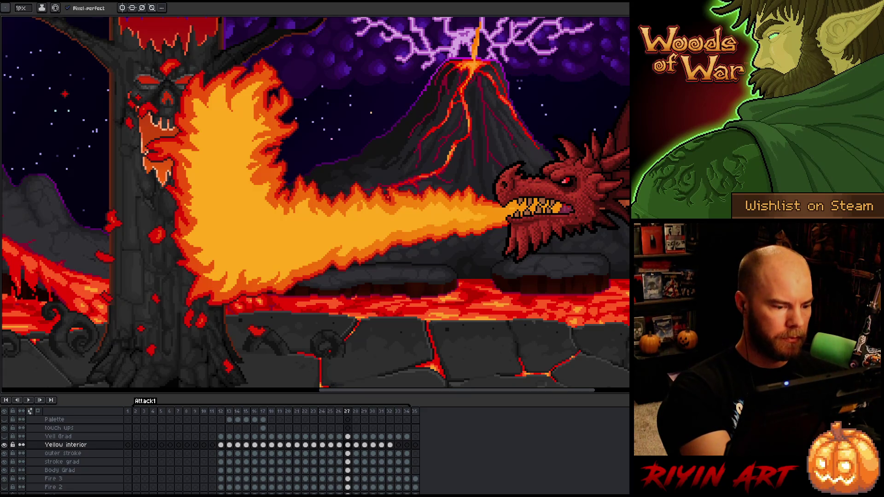
pyautogui.rightClick(426, 225)
pyautogui.click(416, 350)
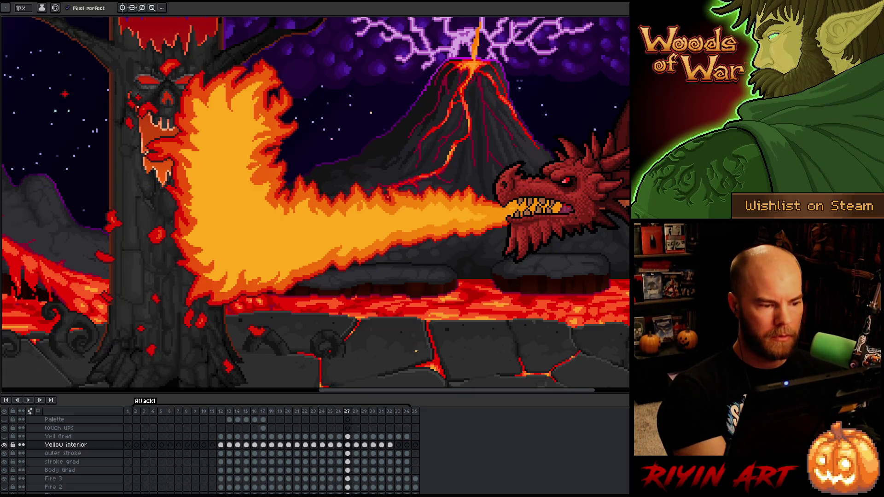
pyautogui.press('b')
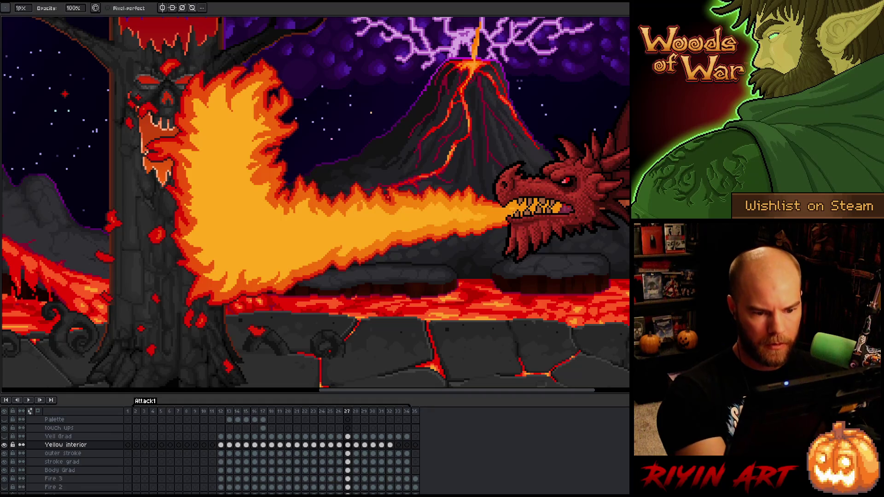
pyautogui.press('e')
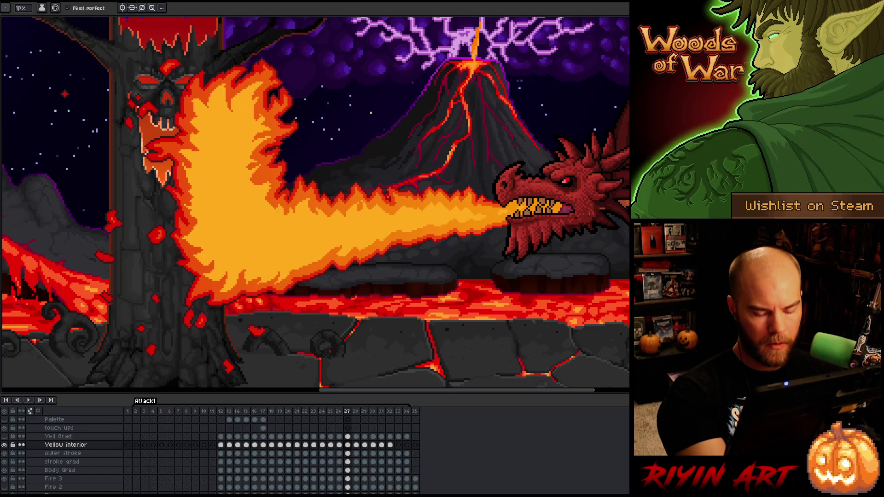
pyautogui.press('Right')
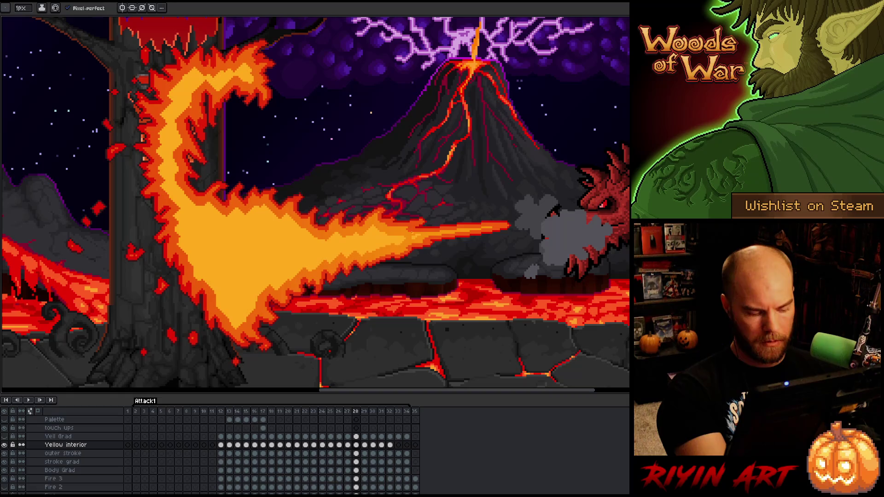
# Step: Lasso part of the frame 28 flame, transform and commit it, and enlarge the brush to 20px
pyautogui.press('m')
pyautogui.moveTo(402, 239)
pyautogui.mouseDown()
pyautogui.moveTo(370, 229)
pyautogui.moveTo(314, 240)
pyautogui.moveTo(285, 216)
pyautogui.moveTo(272, 222)
pyautogui.moveTo(252, 207)
pyautogui.moveTo(225, 218)
pyautogui.moveTo(211, 205)
pyautogui.moveTo(197, 209)
pyautogui.moveTo(183, 194)
pyautogui.moveTo(175, 218)
pyautogui.moveTo(179, 252)
pyautogui.moveTo(240, 322)
pyautogui.moveTo(261, 289)
pyautogui.moveTo(390, 240)
pyautogui.moveTo(343, 244)
pyautogui.moveTo(403, 245)
pyautogui.mouseUp()
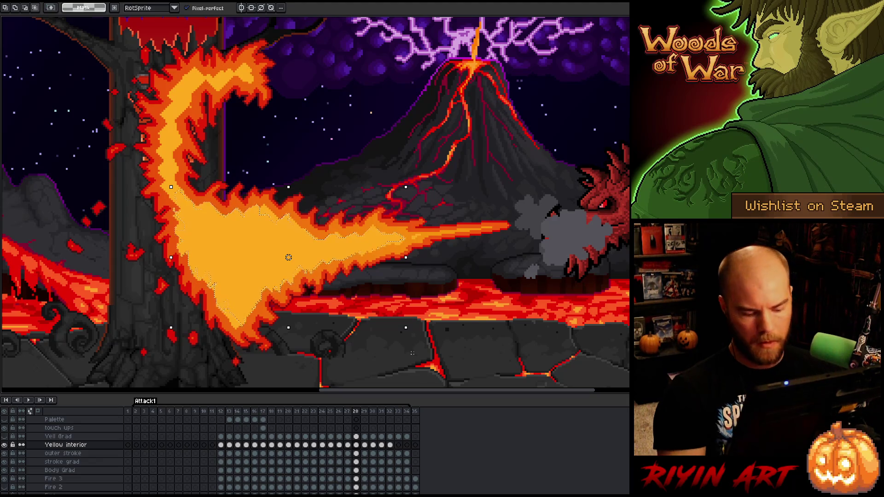
pyautogui.press('b')
pyautogui.moveTo(21, 14); pyautogui.dragTo(42, 19)
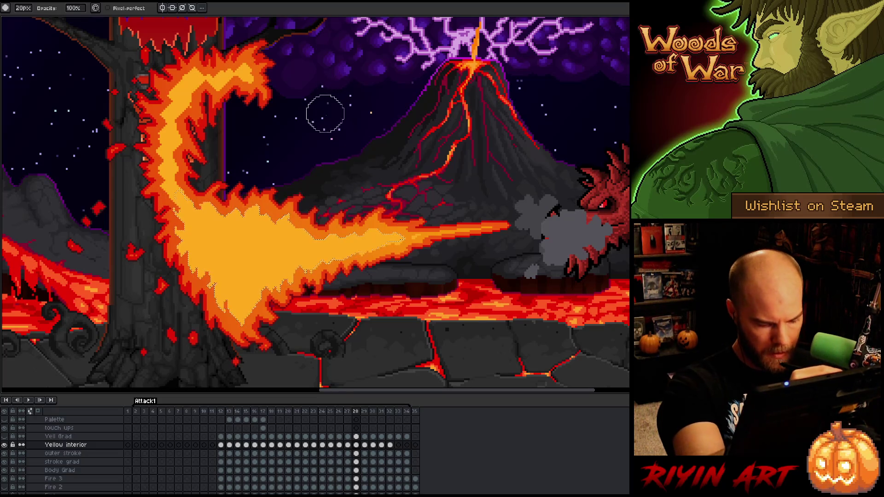
# Step: Add and erase pixels along frame 28's jagged flame edges, then advance to frame 29
pyautogui.press('b')
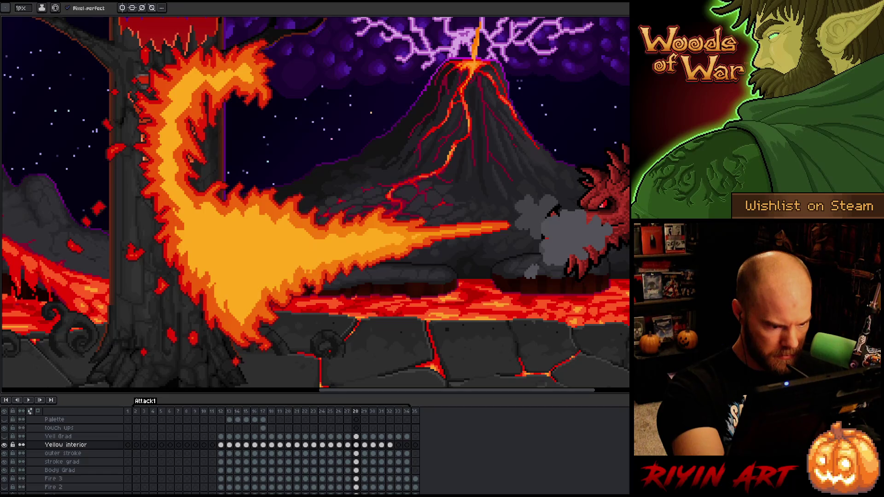
pyautogui.press('e')
pyautogui.press('b')
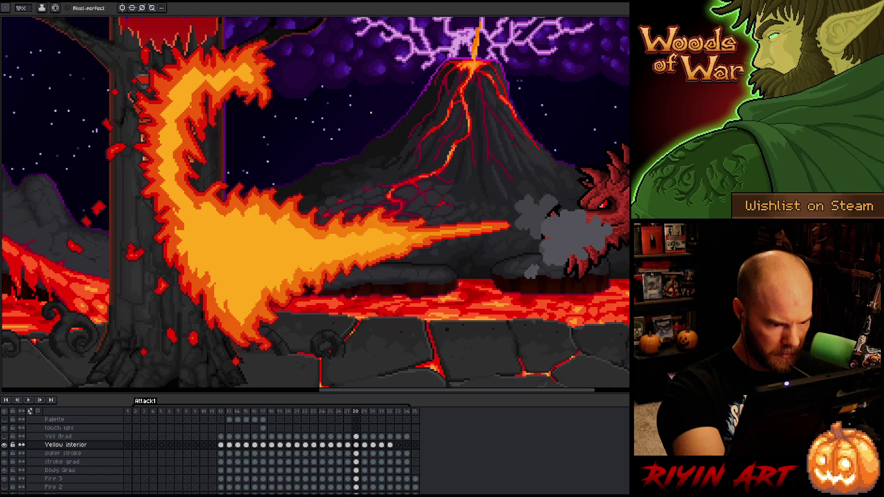
pyautogui.press('e')
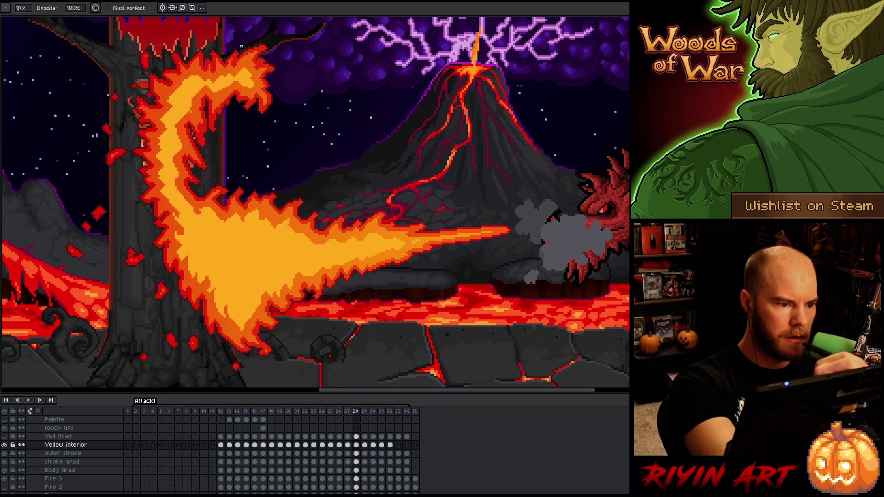
pyautogui.press('b')
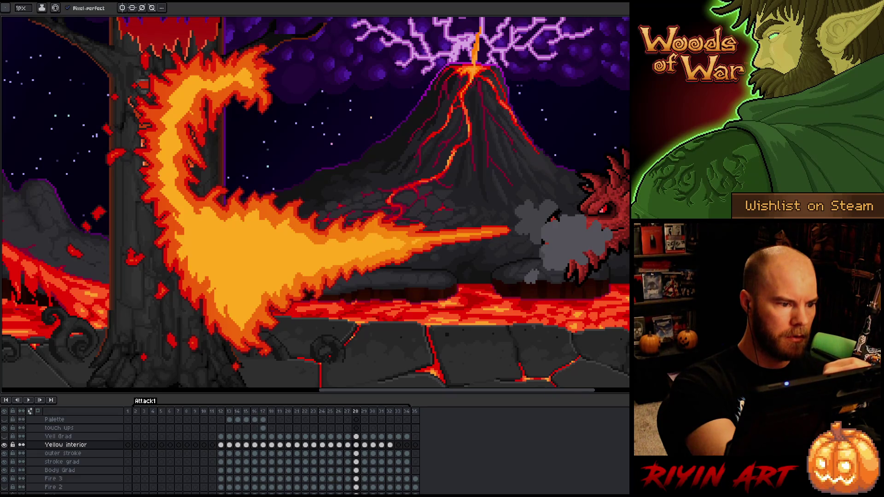
pyautogui.press('e')
pyautogui.press('b')
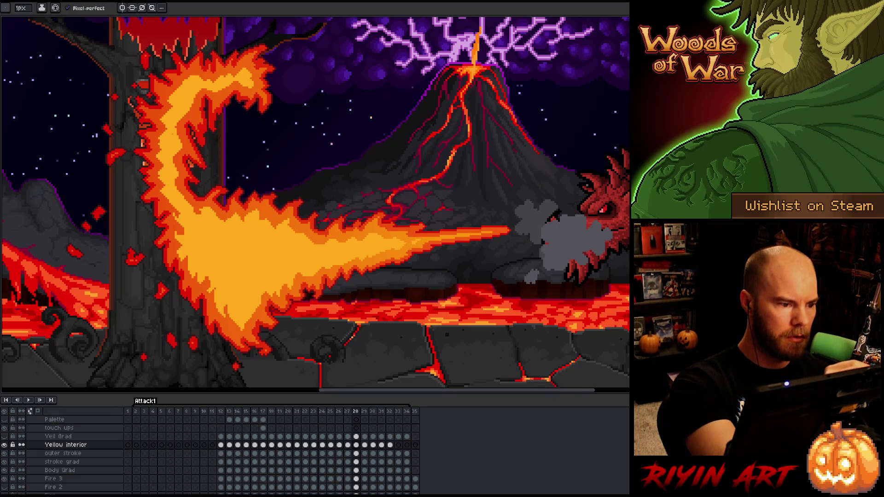
pyautogui.press('e')
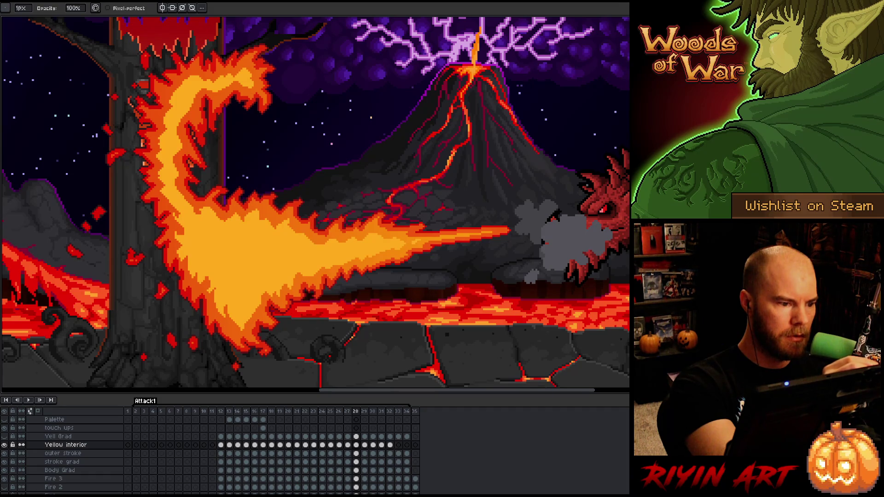
pyautogui.press('b')
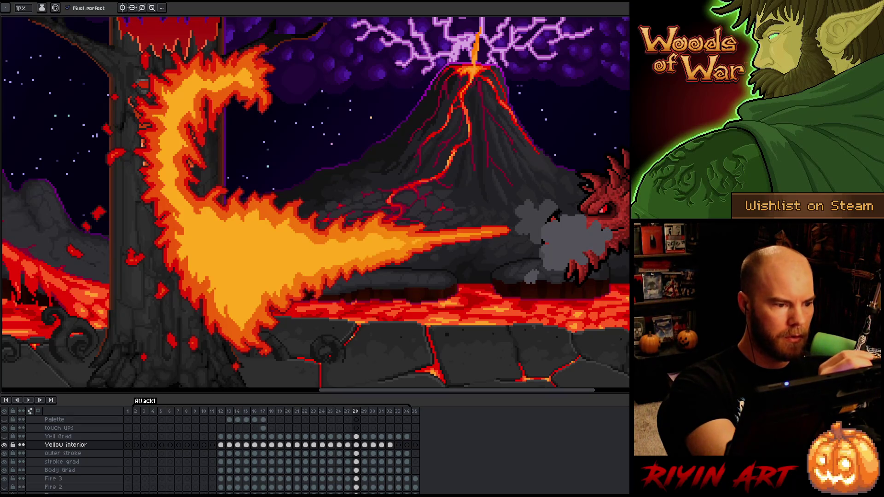
pyautogui.press('b')
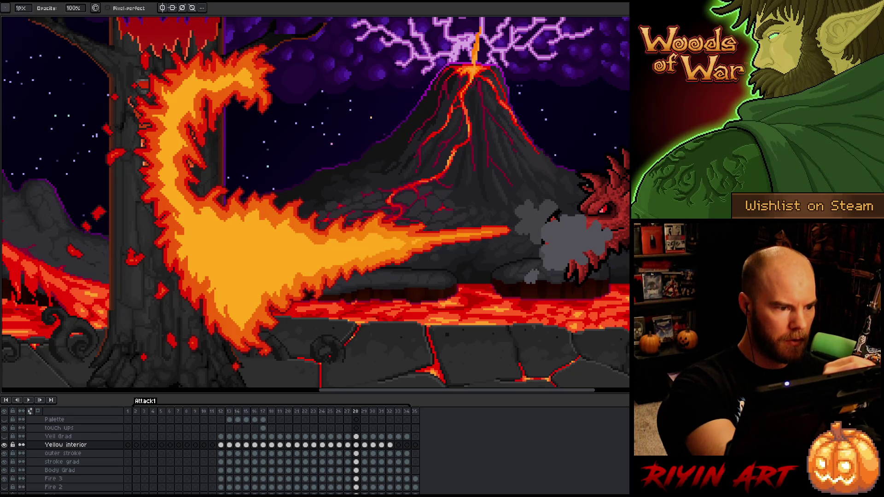
pyautogui.press('e')
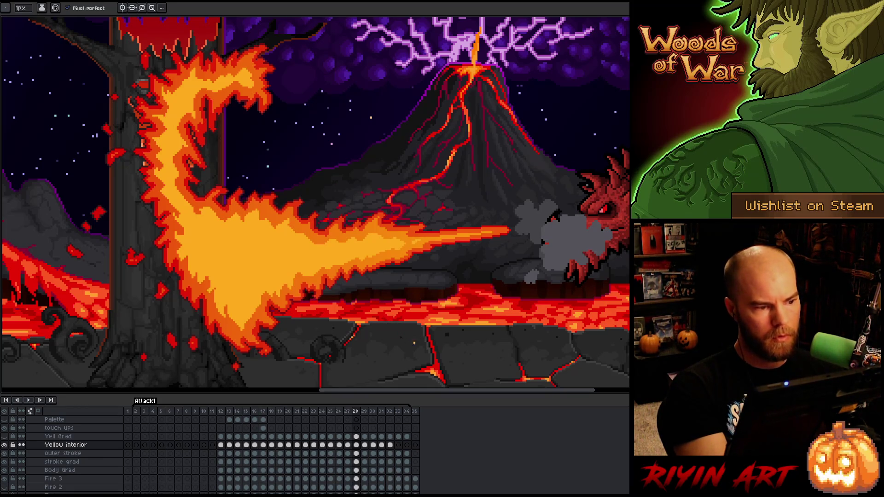
pyautogui.press('Right')
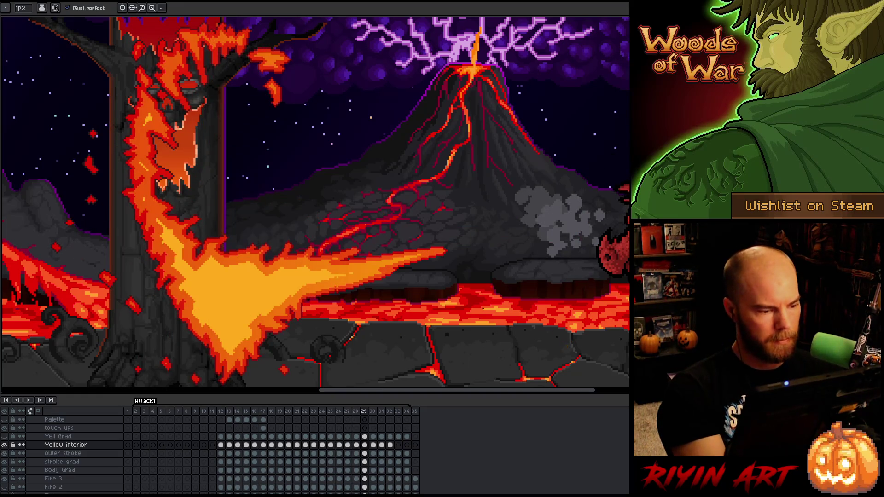
# Step: Touch up frame 29's yellow flame interior, checking the neighbouring frame, then advance to frame 30
pyautogui.press('b')
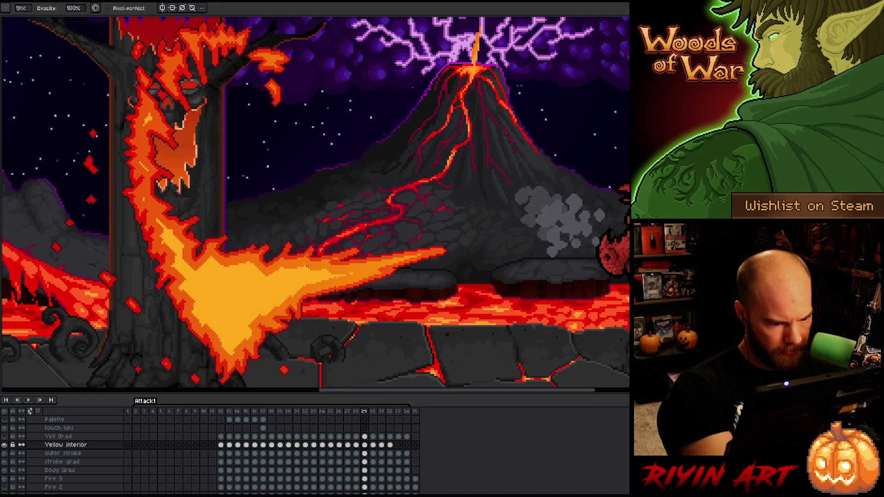
pyautogui.press('e')
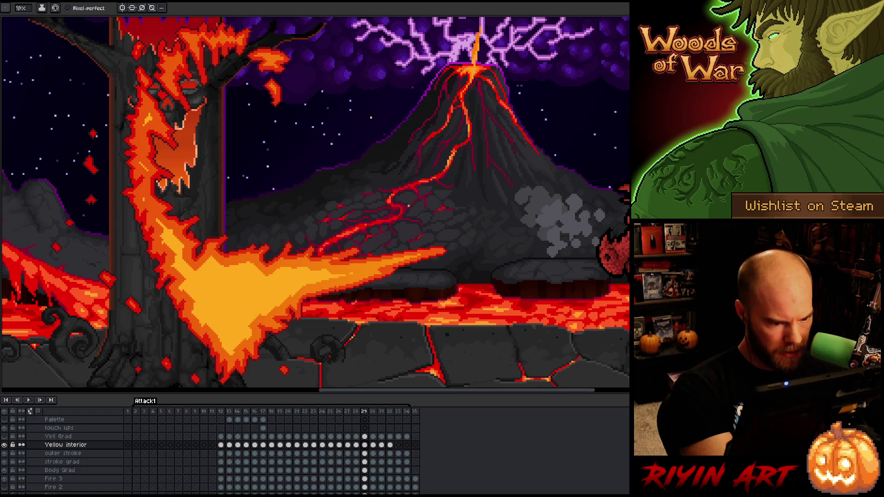
pyautogui.press('Left')
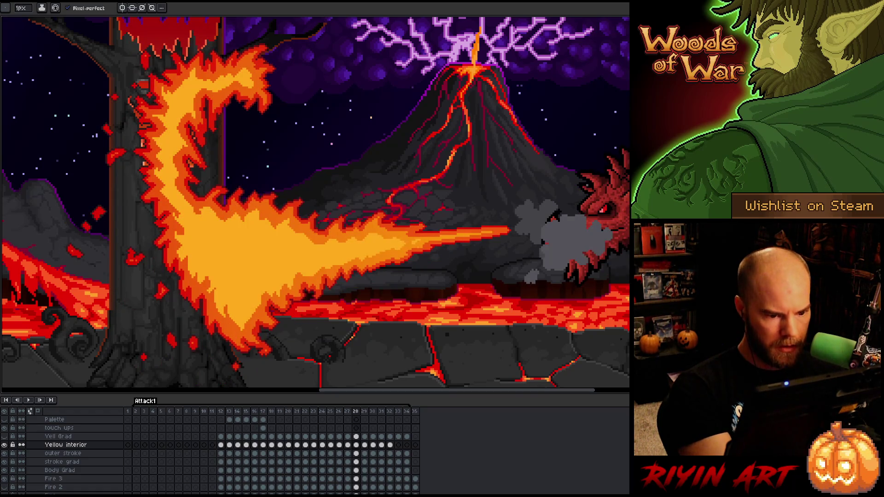
pyautogui.press('Right')
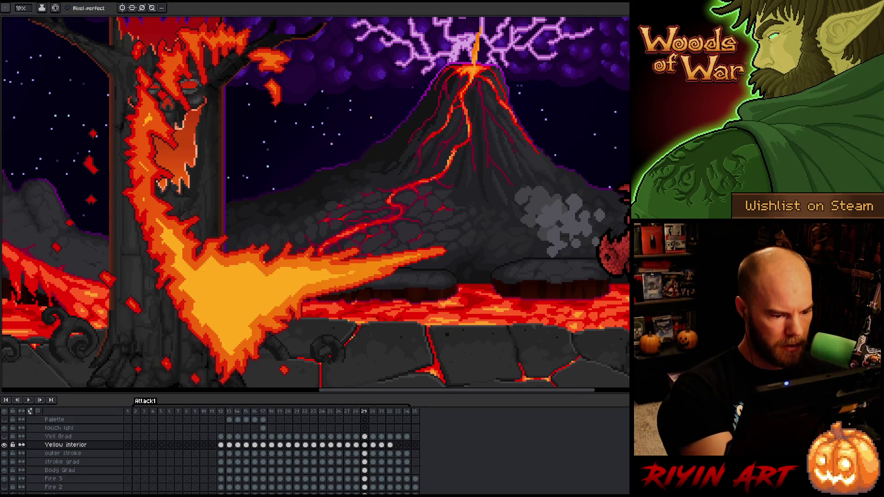
pyautogui.press('b')
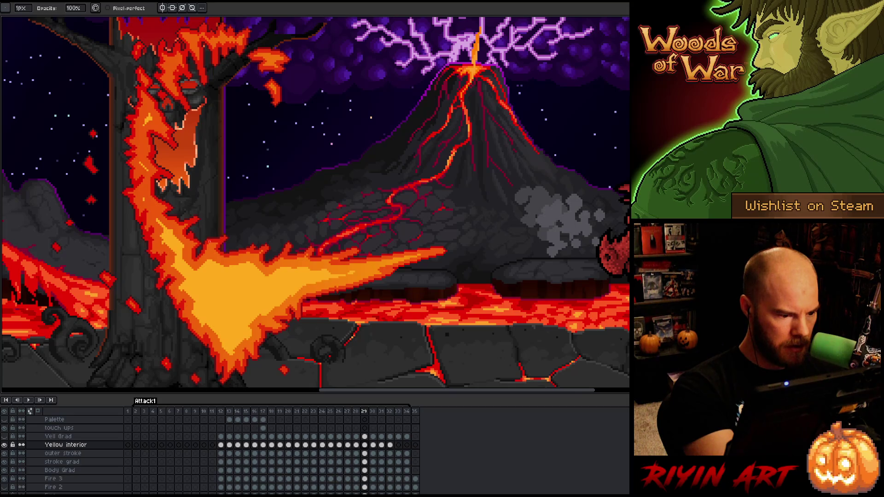
pyautogui.press('e')
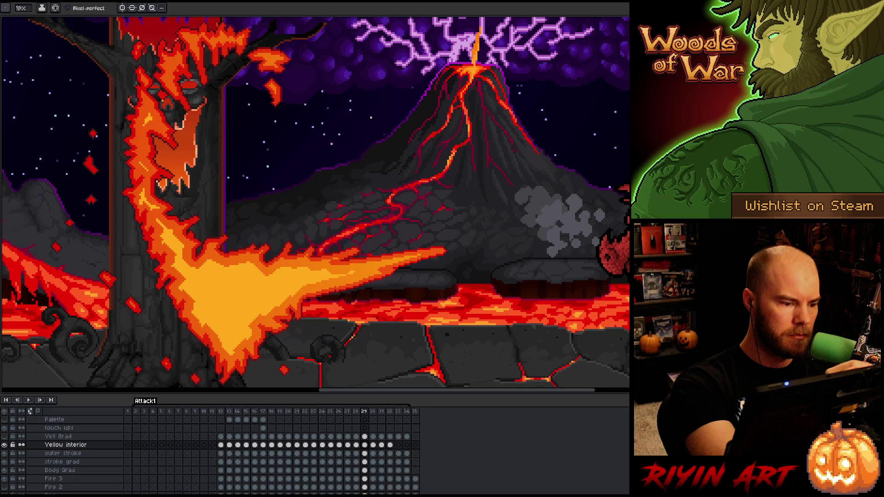
pyautogui.press('b')
pyautogui.press('e')
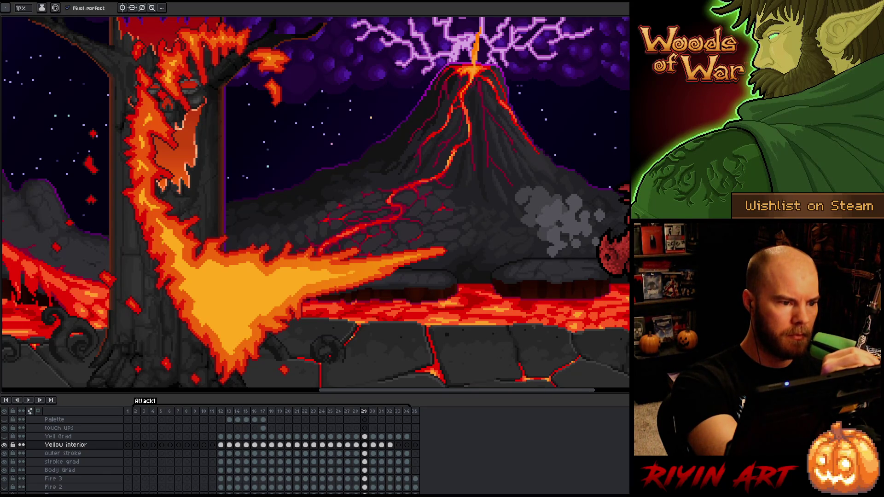
pyautogui.press('e')
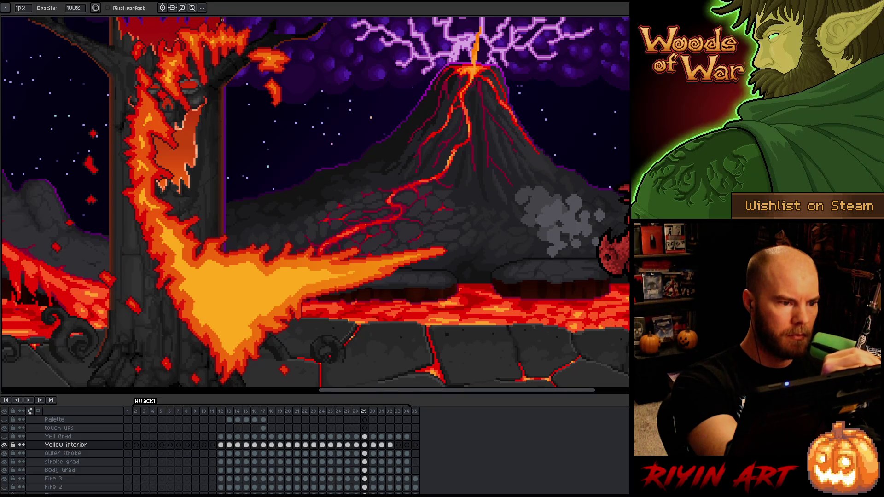
pyautogui.press('b')
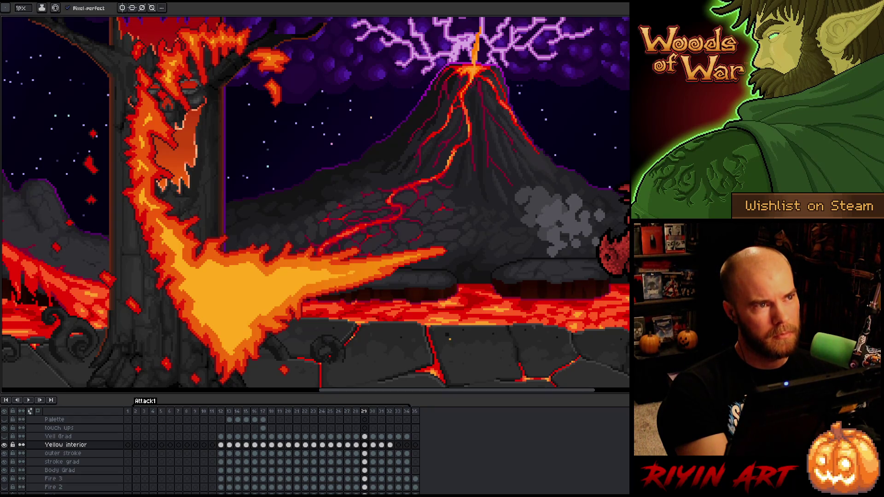
pyautogui.press('Right')
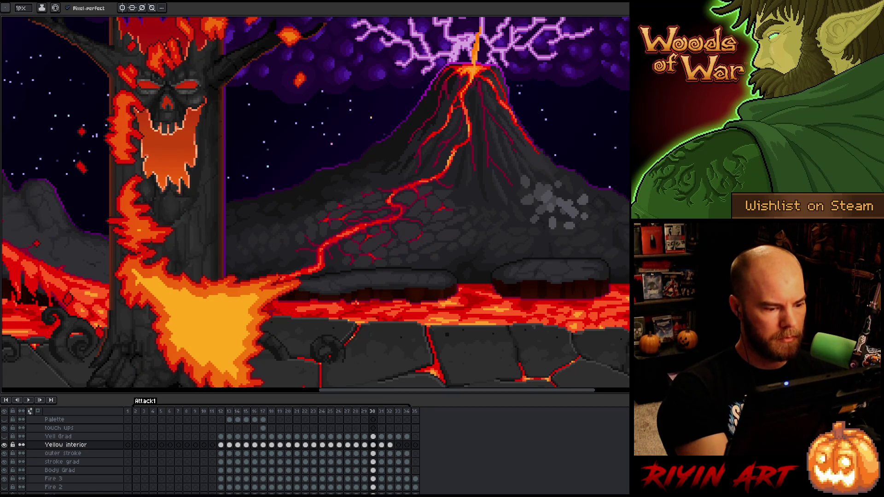
# Step: Touch up frame 30's fire while flipping back to frame 29 to compare
pyautogui.press('e')
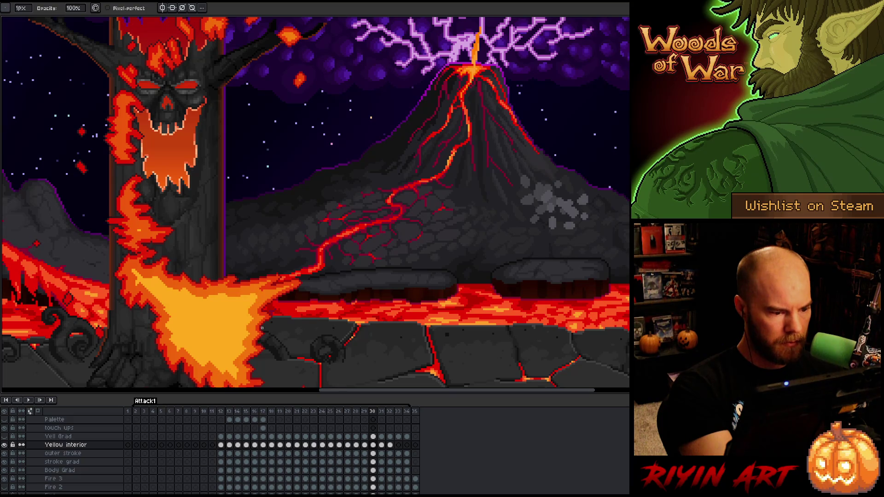
pyautogui.press('b')
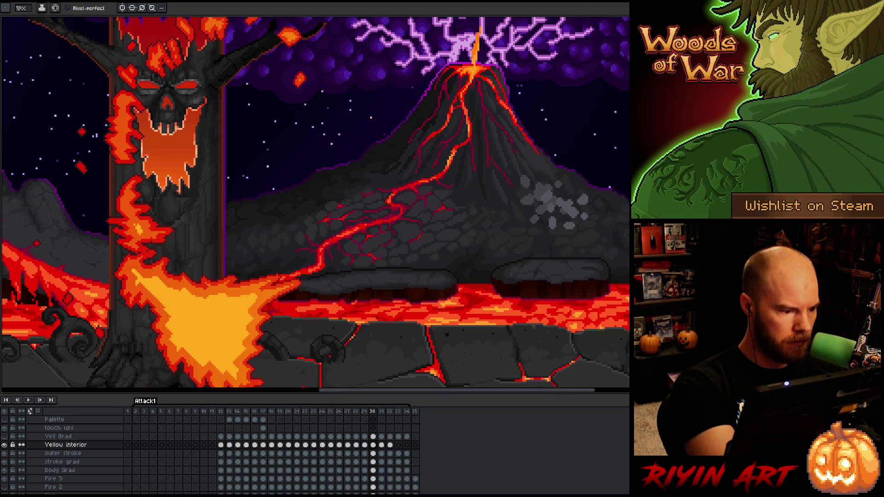
pyautogui.press('Left')
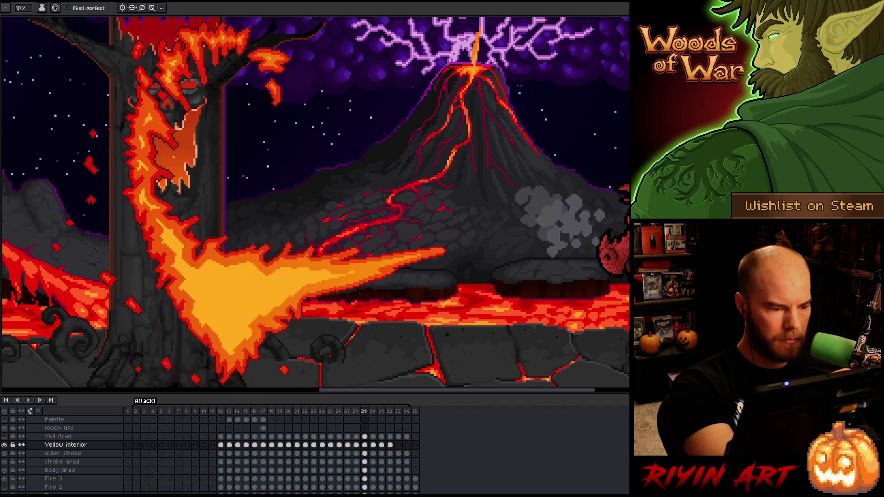
pyautogui.press('Right')
pyautogui.press('Left')
pyautogui.press('Right')
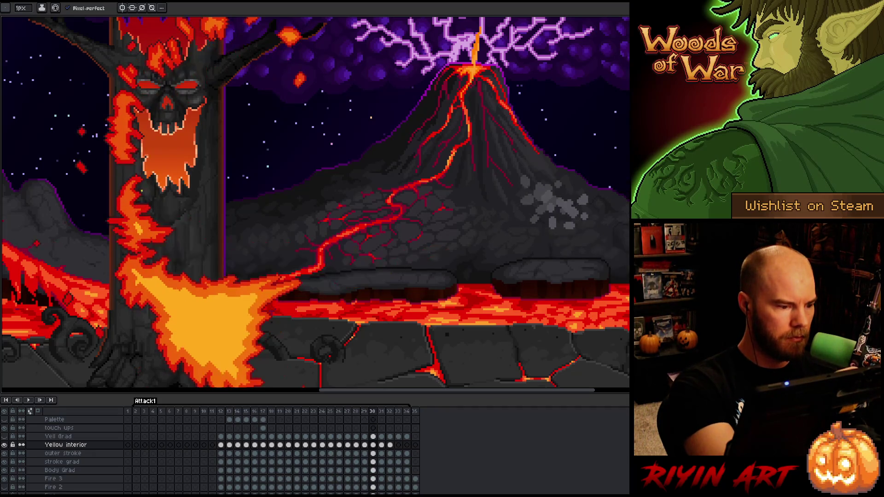
pyautogui.press('e')
pyautogui.press('b')
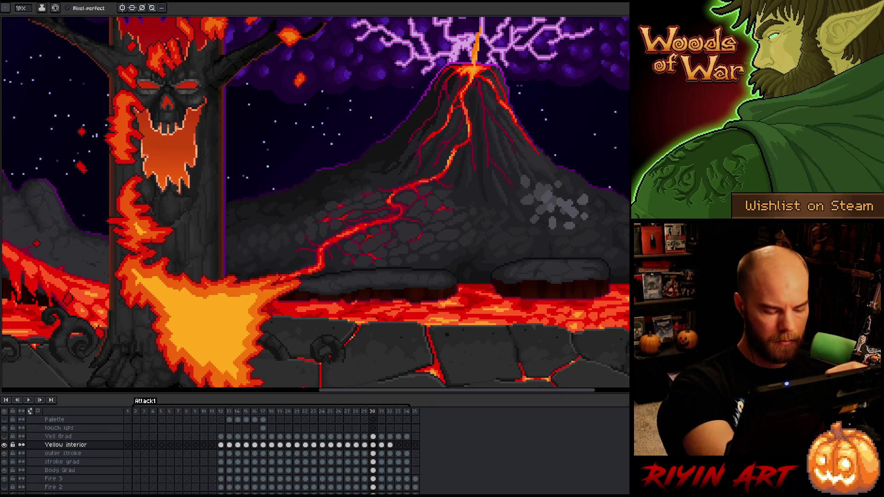
# Step: Compare frame 30's shorter fire blast against frame 29's longer one, with a quick erase touch-up
pyautogui.press('Right')
pyautogui.press('Left')
pyautogui.press('e')
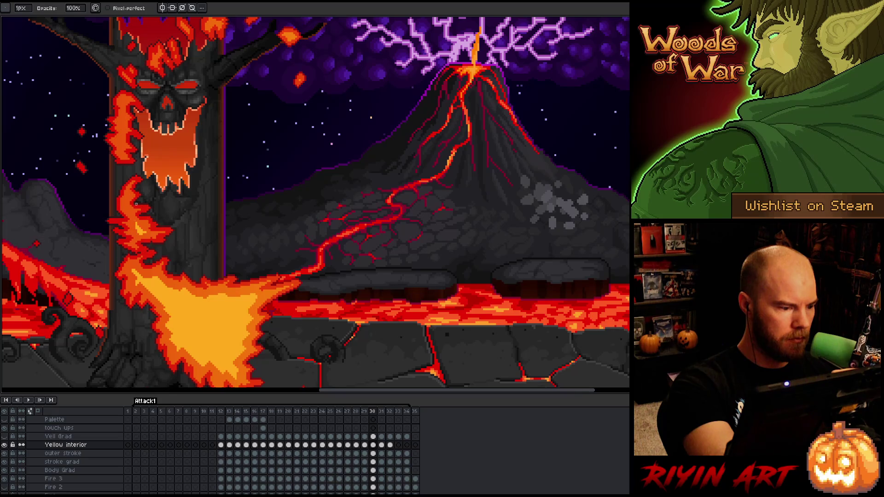
pyautogui.press('b')
pyautogui.press('Right')
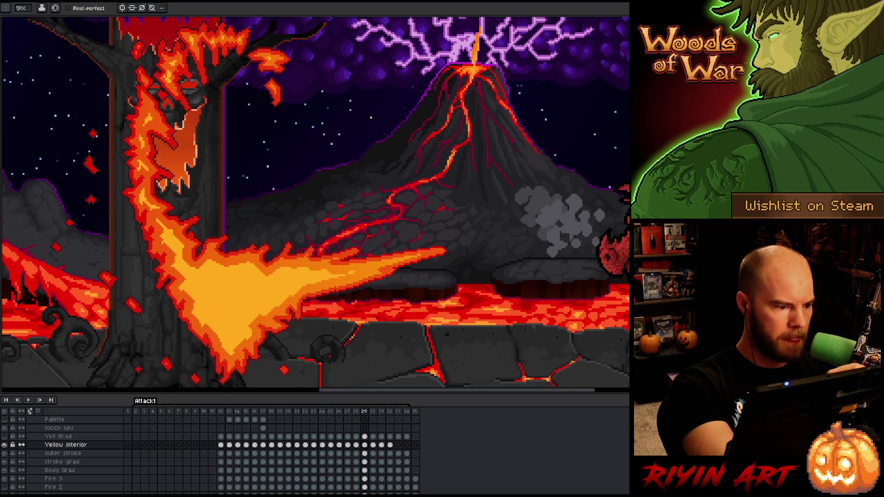
pyautogui.press('Left')
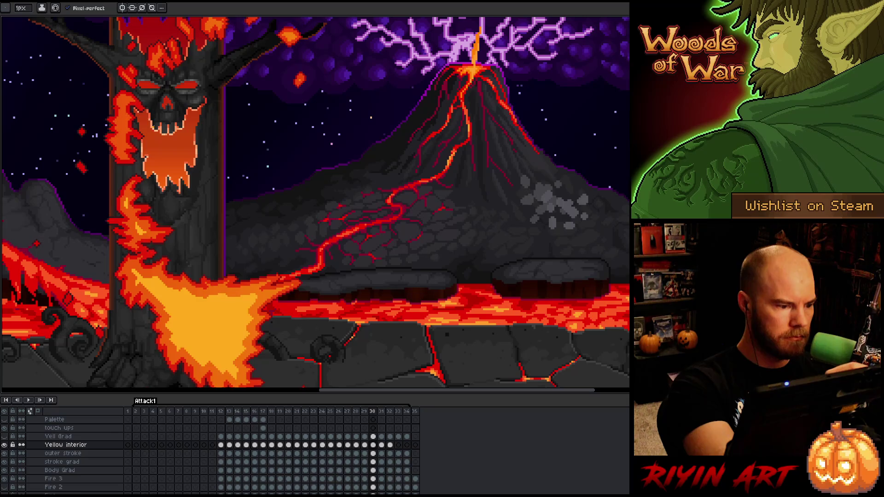
pyautogui.press('Left')
pyautogui.press('Right')
pyautogui.press('Left')
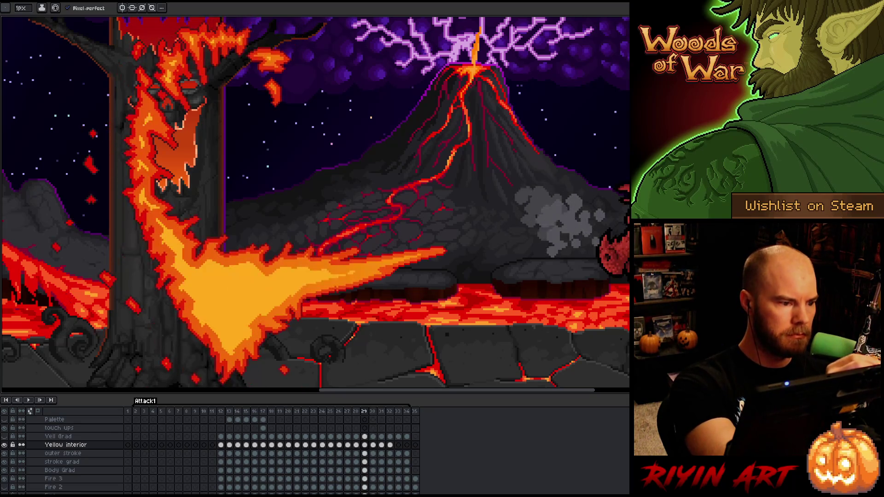
pyautogui.press('Right')
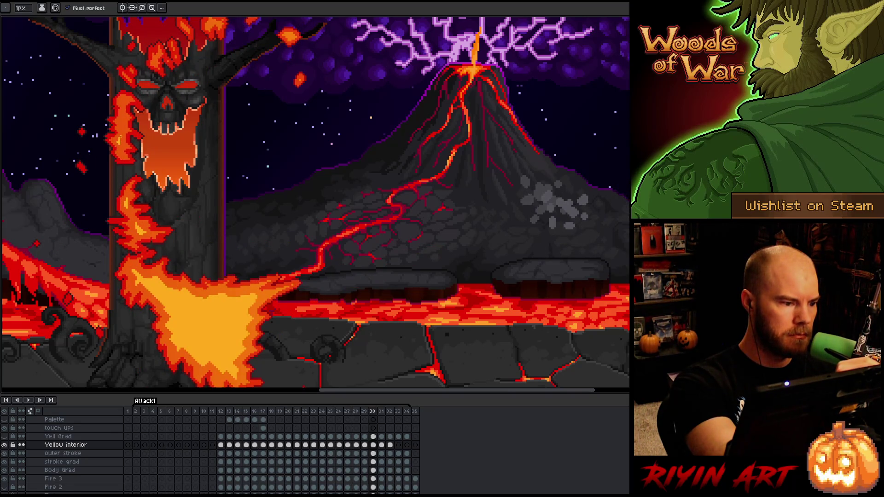
pyautogui.press('Left')
pyautogui.press('Right')
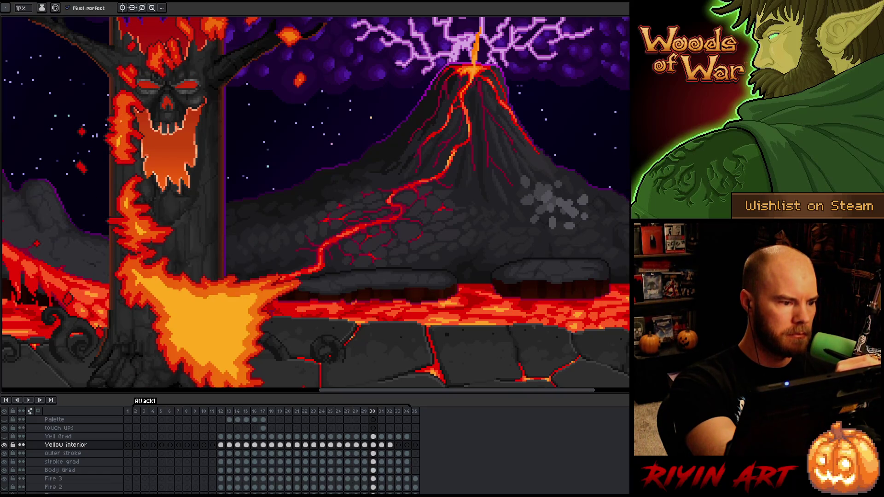
# Step: Marquee-select the small flame on the tree's left side, then deselect and resume drawing
pyautogui.press('Left')
pyautogui.press('Right')
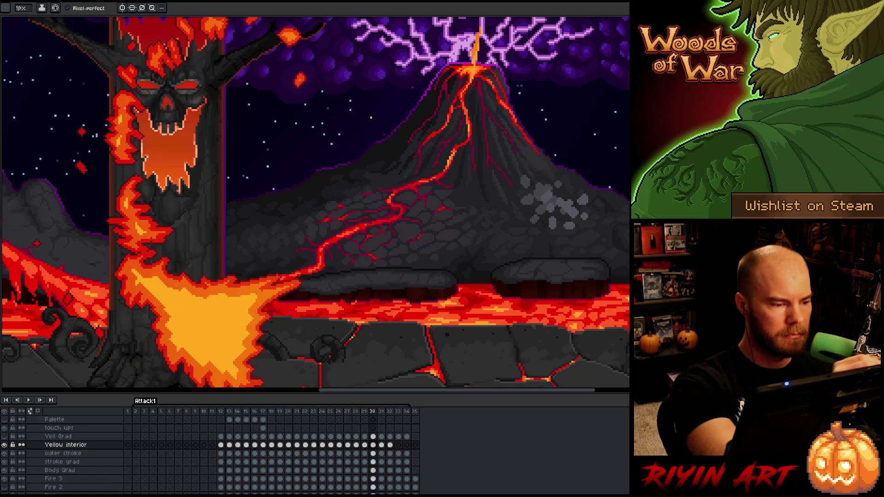
pyautogui.press('m')
pyautogui.moveTo(113, 101); pyautogui.dragTo(137, 128)
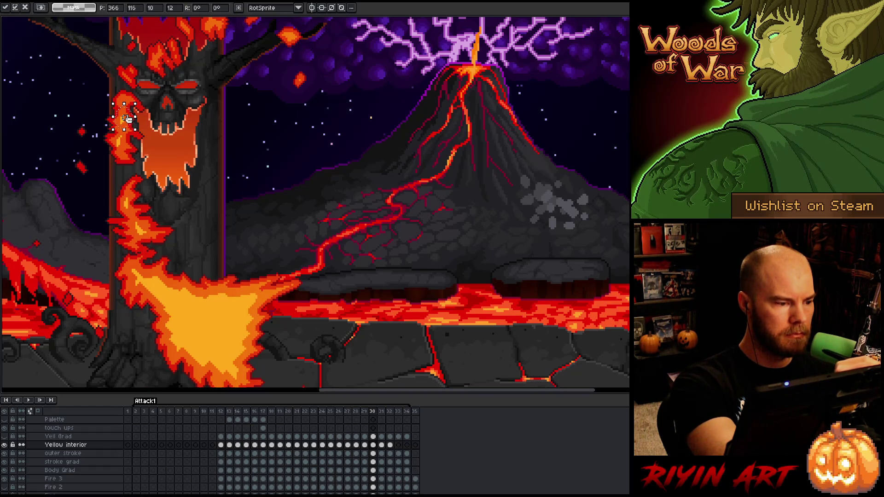
pyautogui.hotkey('ctrl', 'd')
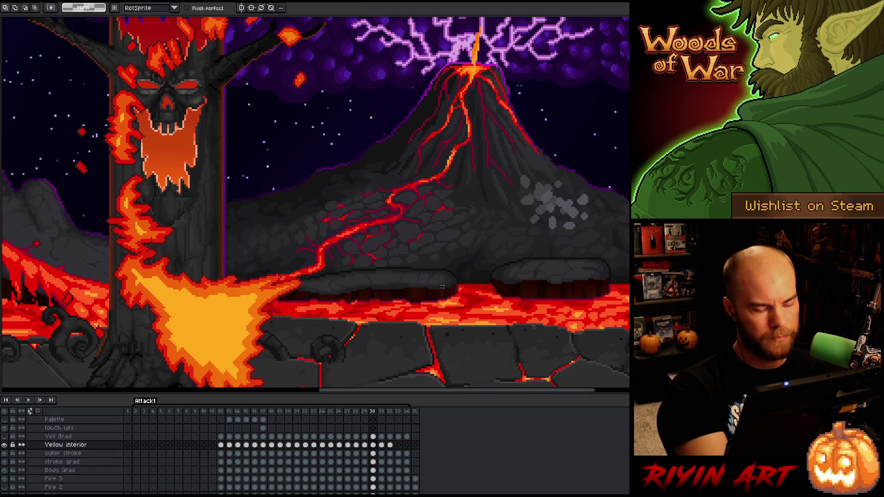
pyautogui.press('Left')
pyautogui.press('Right')
pyautogui.press('b')
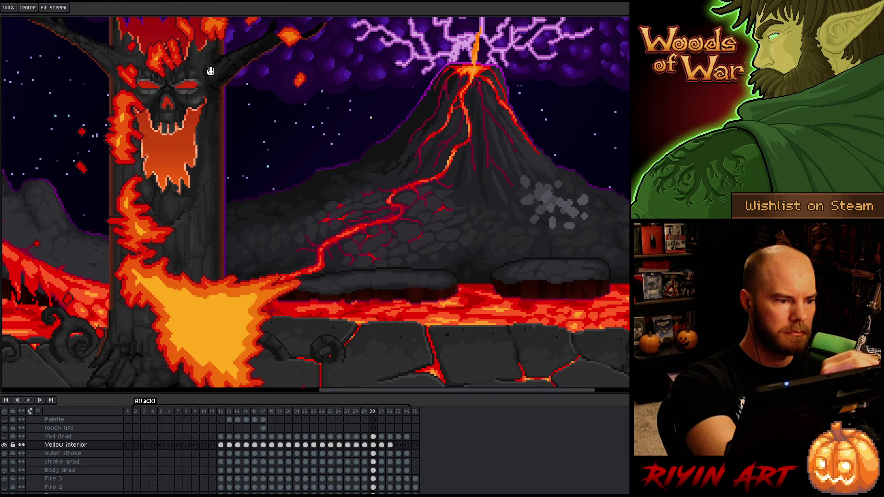
# Step: Flip between frames 29 and 30 once more, then advance to frame 31
pyautogui.press('Left')
pyautogui.press('Right')
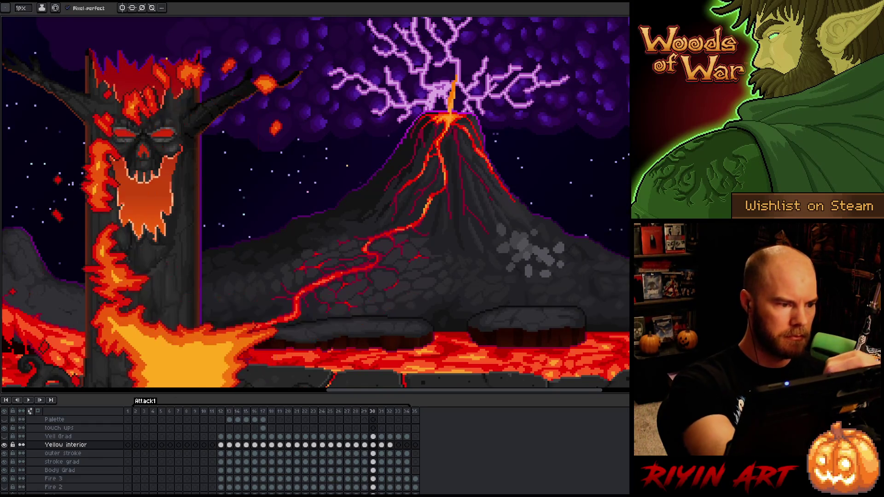
pyautogui.press('Left')
pyautogui.press('Right')
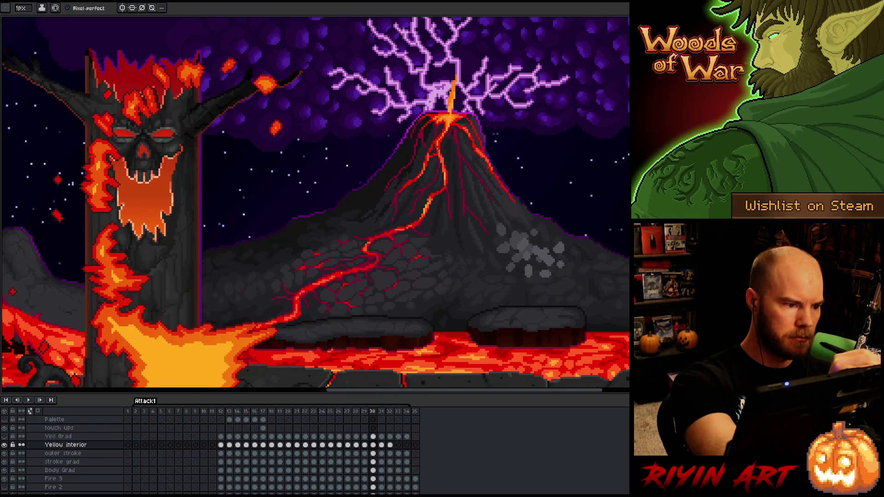
pyautogui.press('Left')
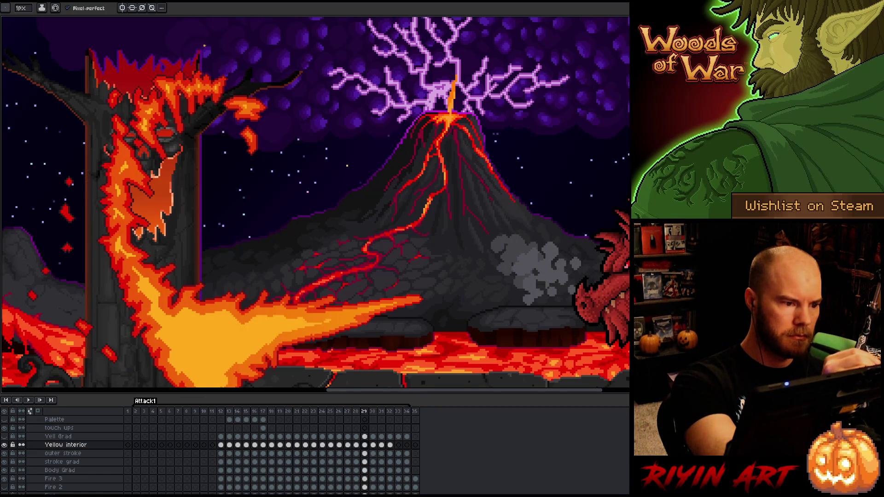
pyautogui.press('Right')
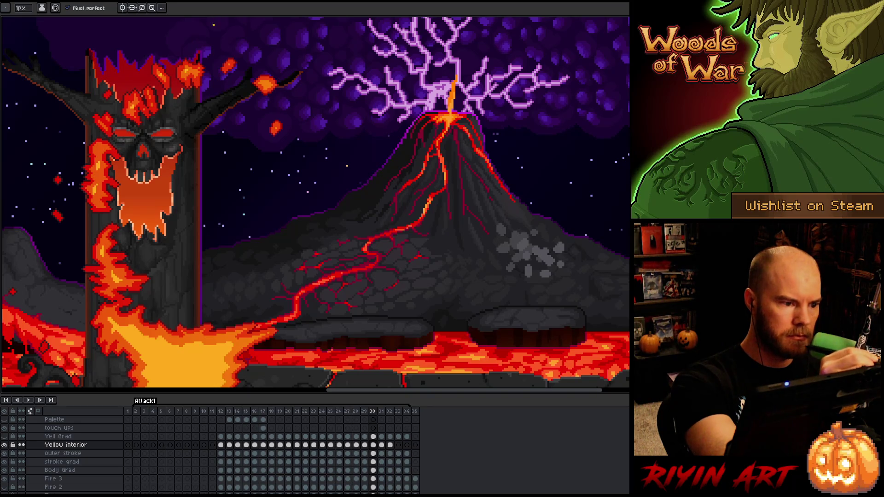
pyautogui.press('Left')
pyautogui.press('Right')
pyautogui.press('Left')
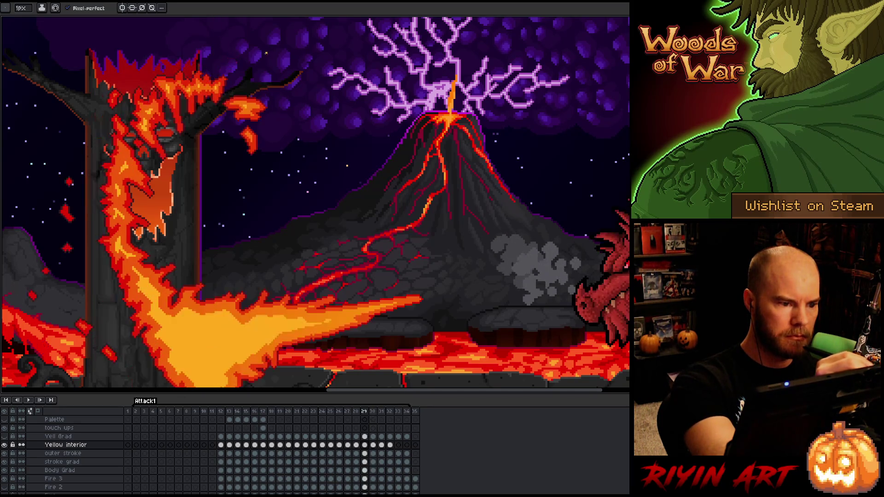
pyautogui.press('Right')
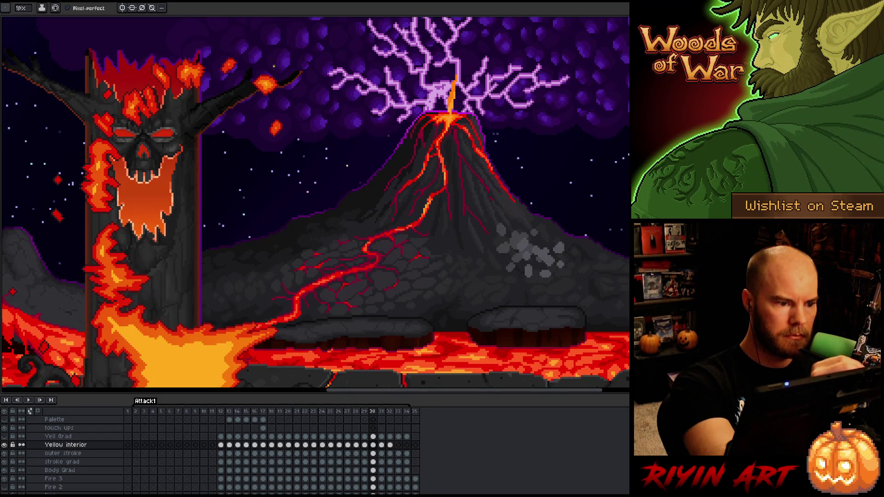
pyautogui.press('Left')
pyautogui.press('Right')
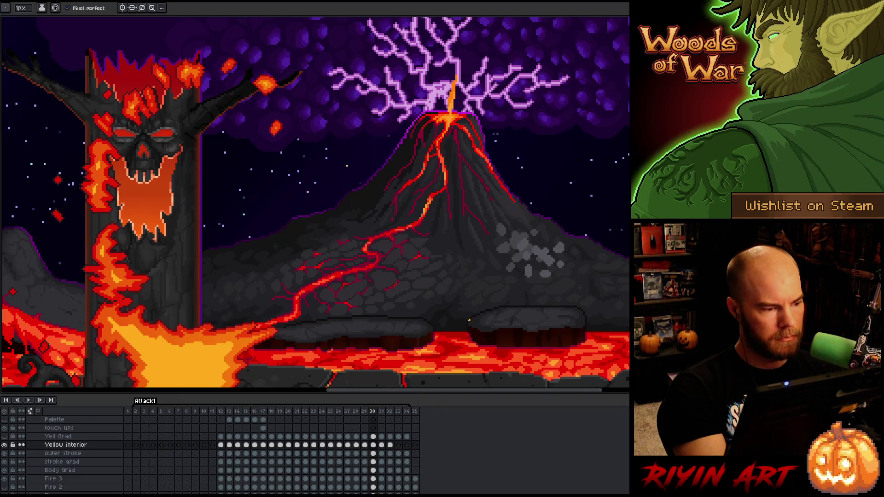
pyautogui.press('Right')
pyautogui.press('space')
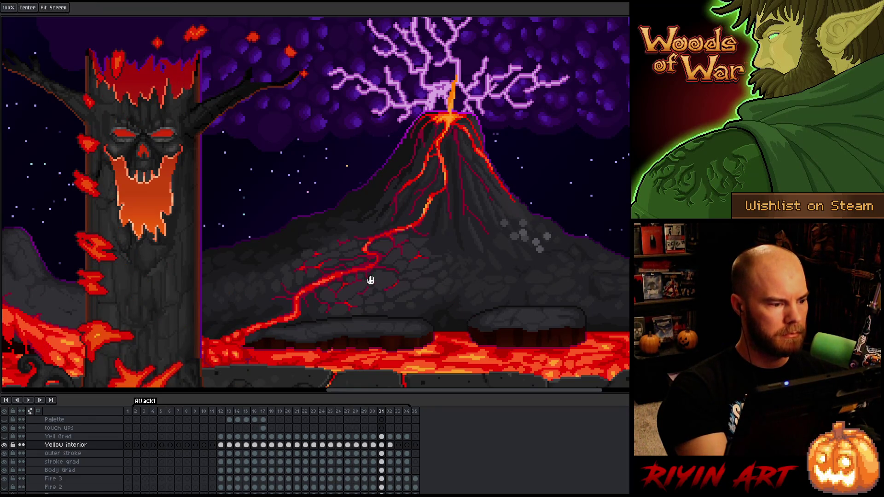
pyautogui.moveTo(371, 280); pyautogui.dragTo(449, 257)
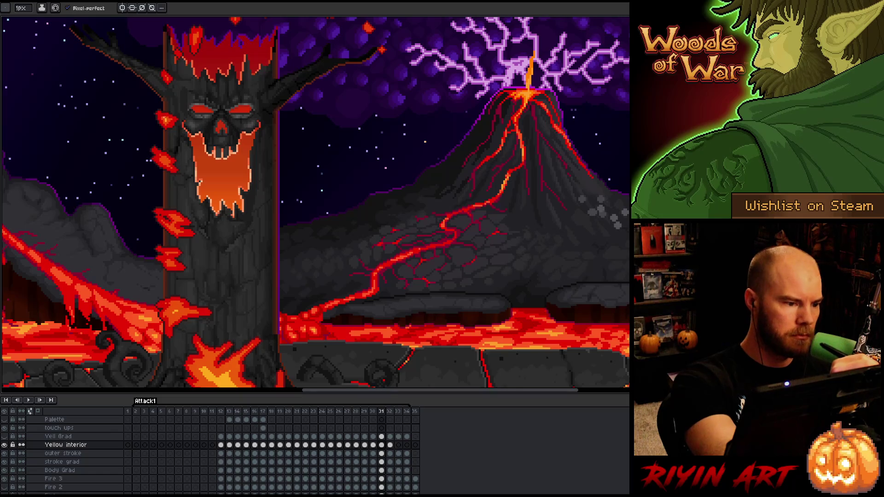
pyautogui.press('Left')
pyautogui.press('Right')
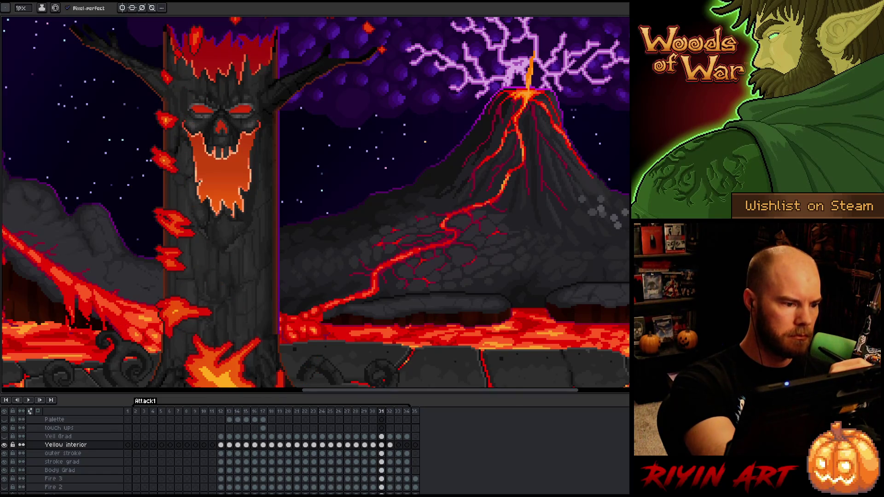
pyautogui.press('Left')
pyautogui.press('Right')
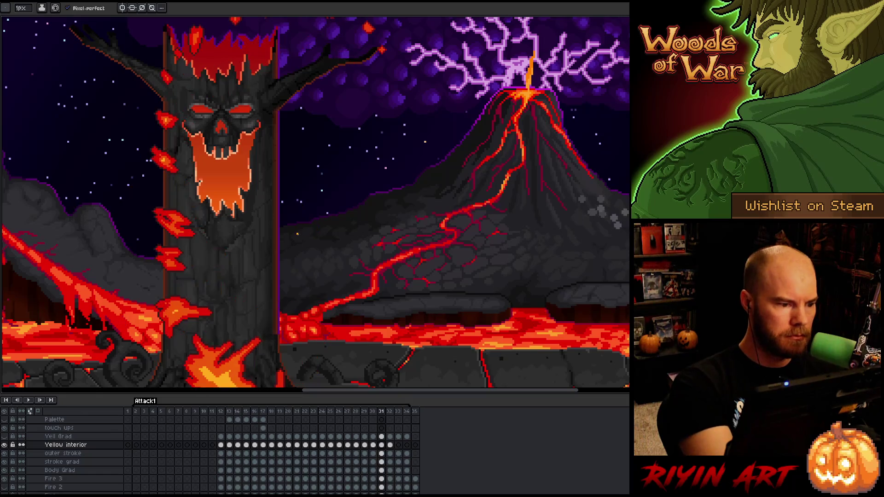
pyautogui.press('Left')
pyautogui.press('Right')
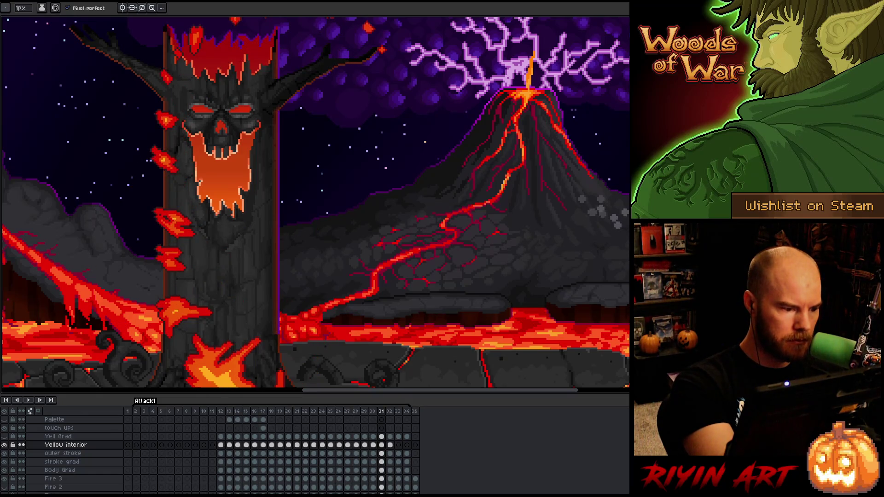
pyautogui.press('Left')
pyautogui.press('Right')
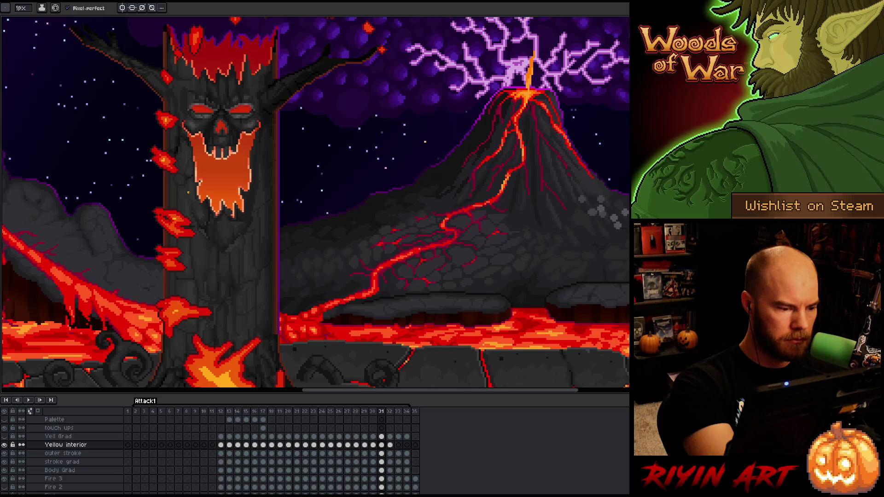
pyautogui.press('e')
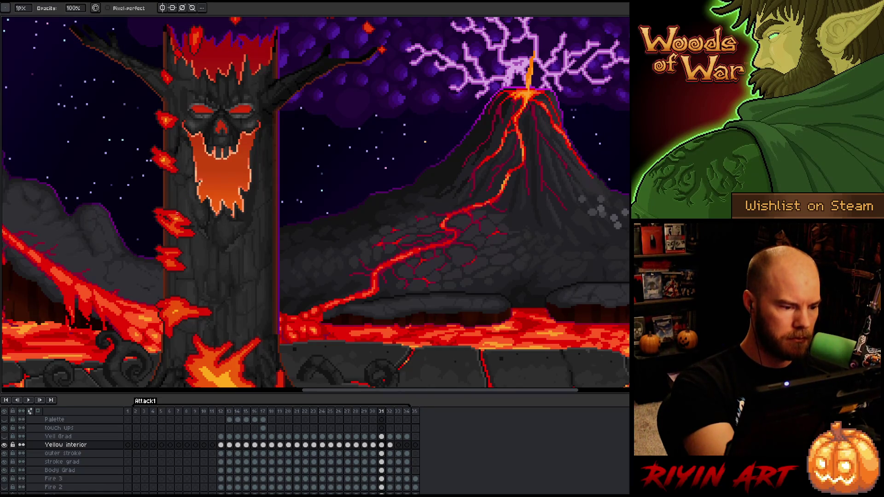
pyautogui.press('b')
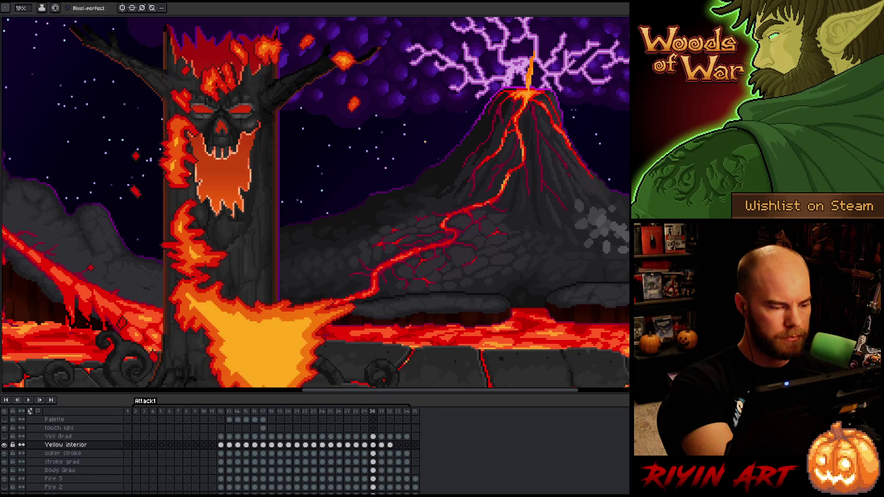
pyautogui.press('Left')
pyautogui.press('Right')
pyautogui.press('Left')
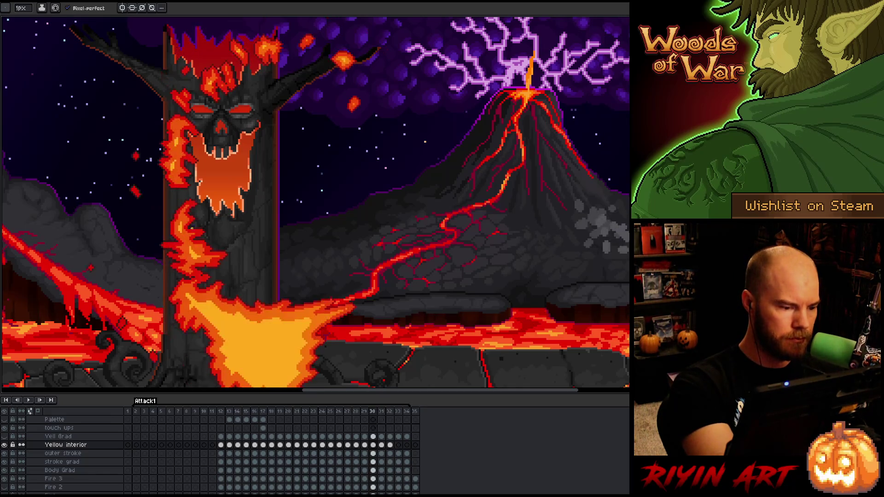
pyautogui.press('Right')
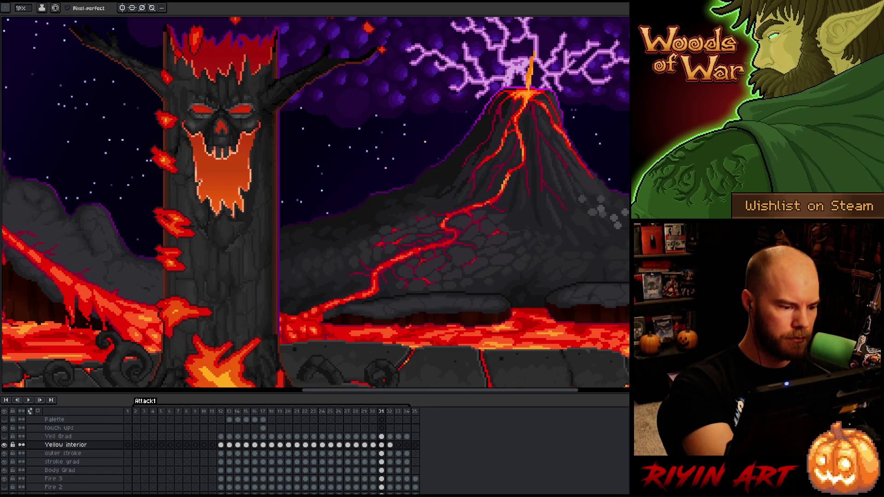
pyautogui.press('Left')
pyautogui.press('Right')
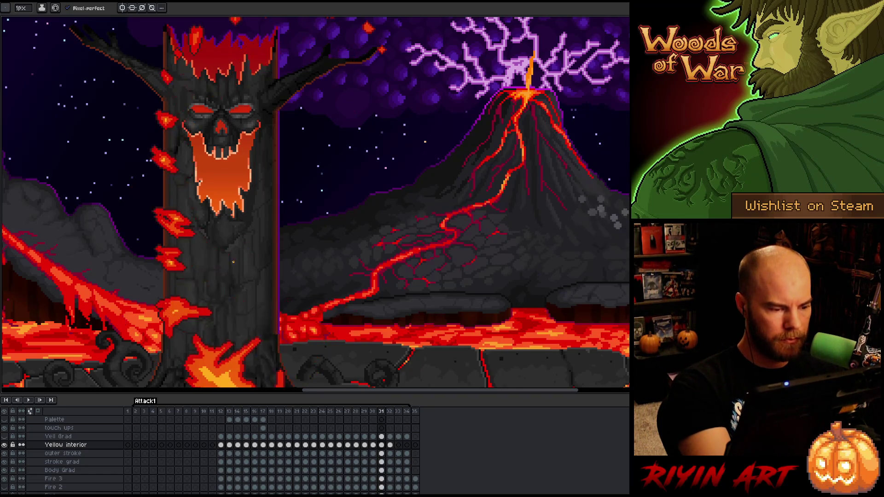
pyautogui.press('e')
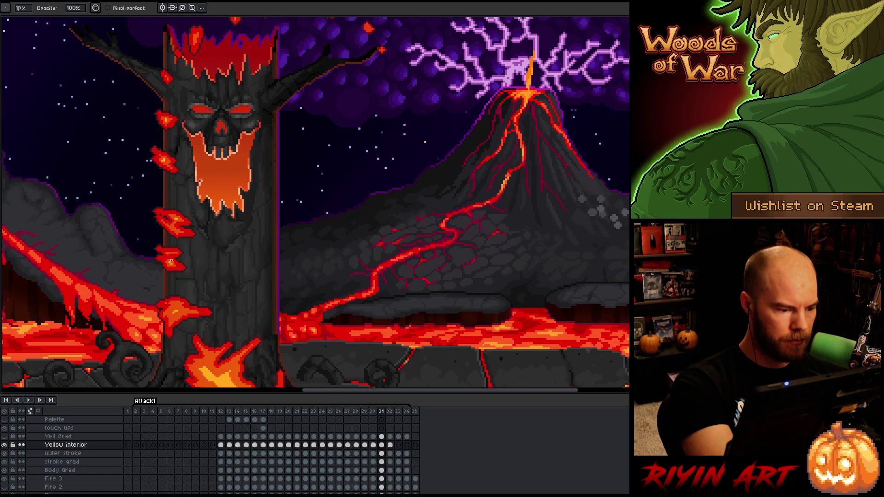
pyautogui.press('b')
pyautogui.moveTo(217, 259); pyautogui.dragTo(228, 162)
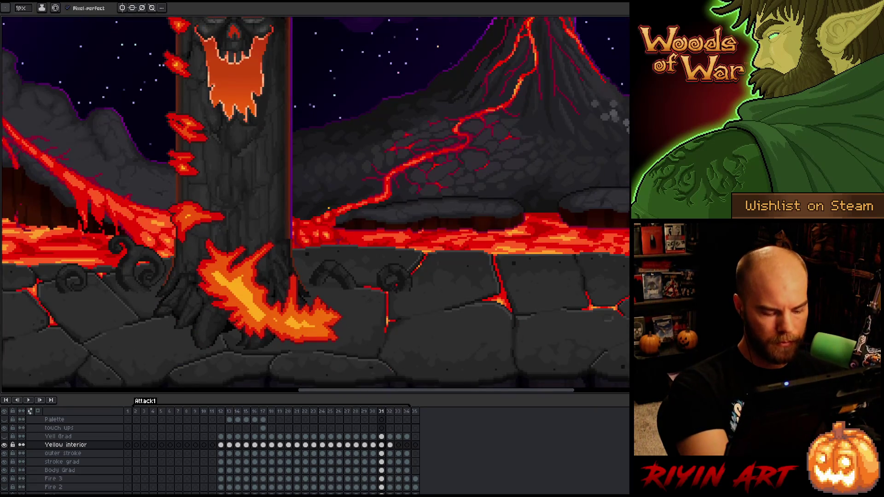
pyautogui.press('Left')
pyautogui.press('Right')
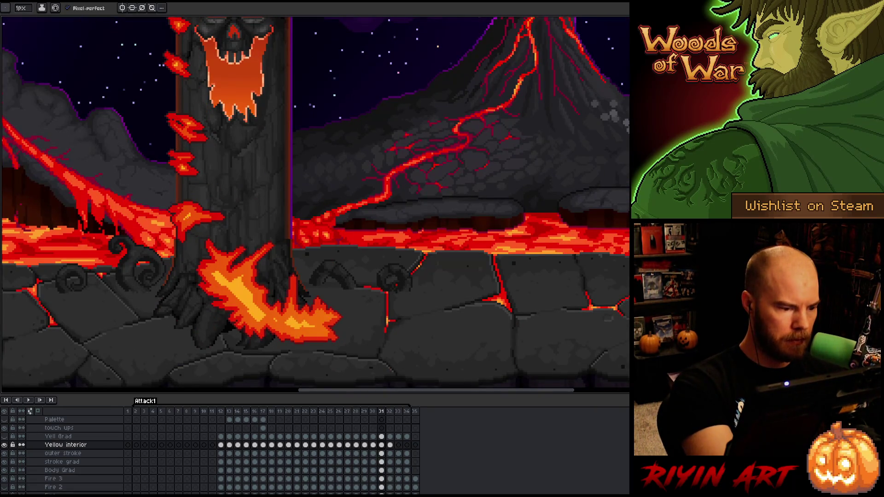
pyautogui.press('e')
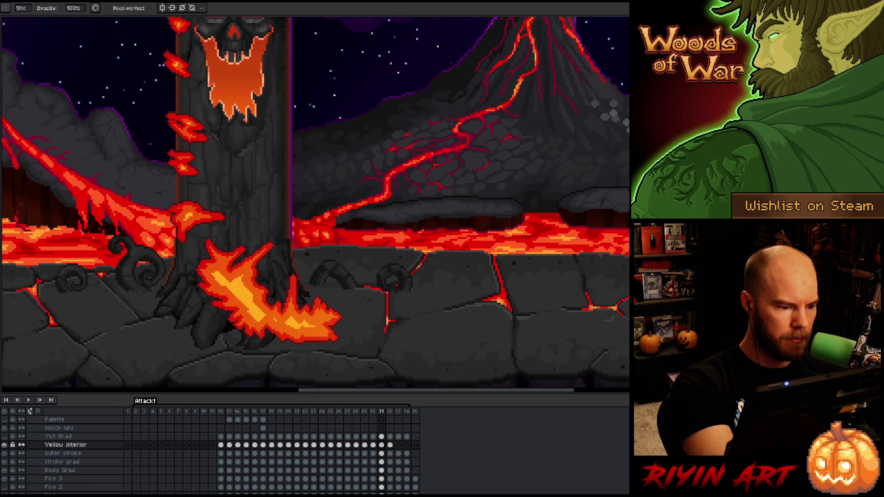
pyautogui.press('e')
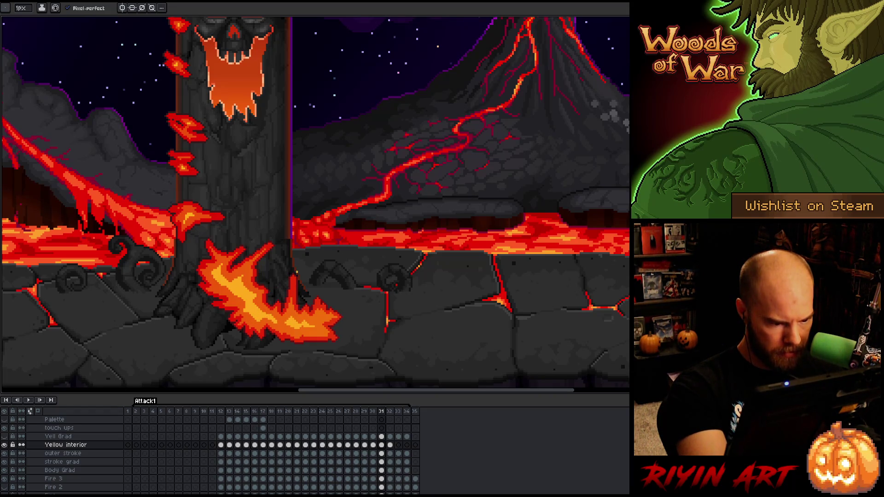
pyautogui.press('Right')
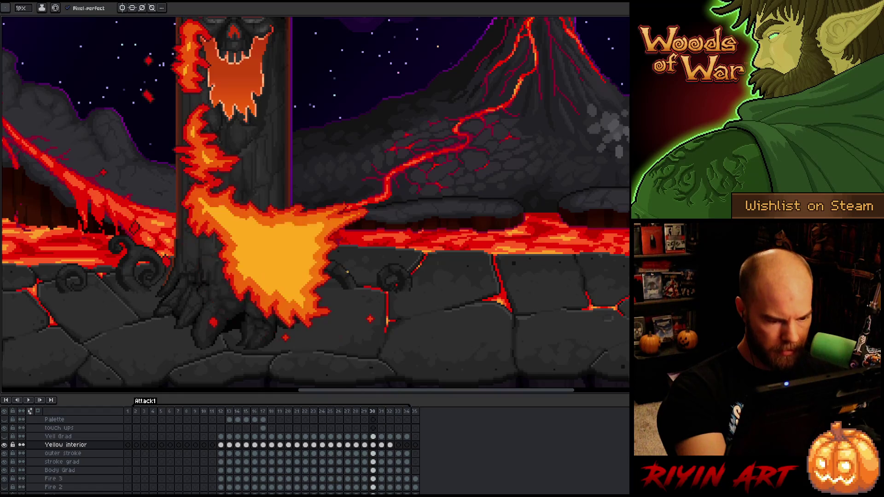
pyautogui.press('Left')
pyautogui.press('Left')
pyautogui.press('Right')
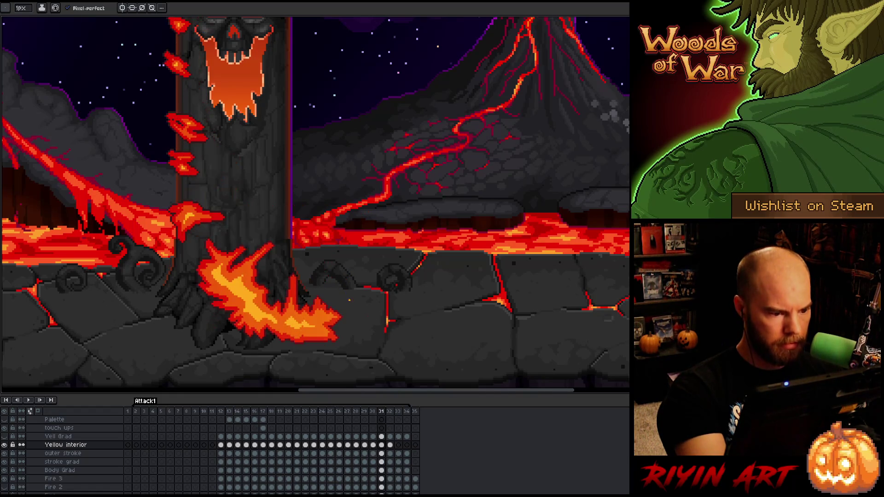
pyautogui.press('Left')
pyautogui.press('b')
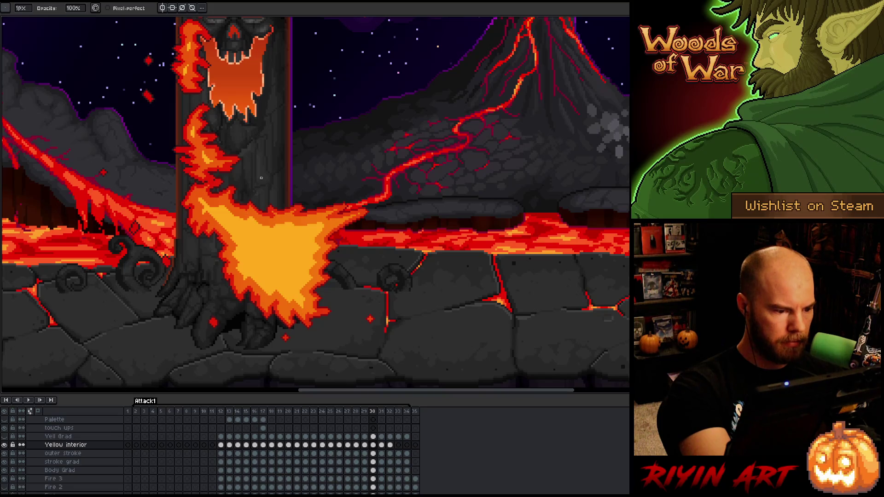
pyautogui.scroll(-2, 261, 178)
# Step: Advance through frame 31 to frame 32 and switch back to the drawing tool
pyautogui.press('Right')
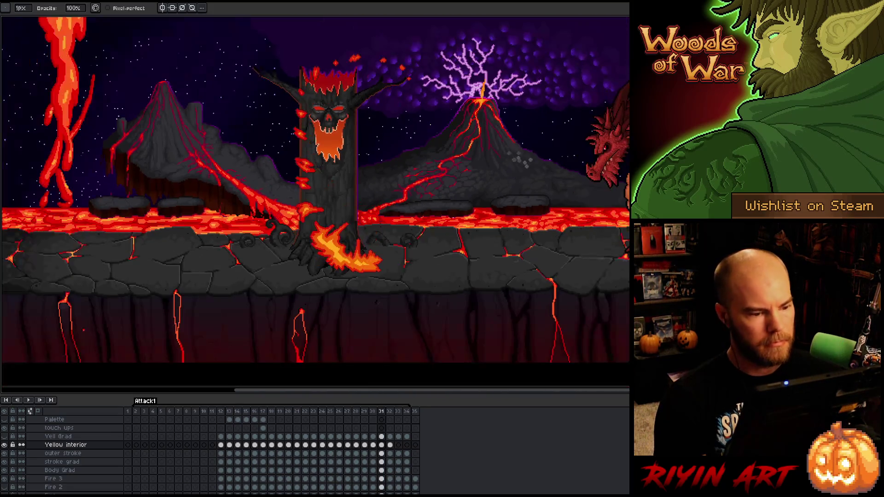
pyautogui.scroll(1, 454, 206)
pyautogui.press('Right')
pyautogui.scroll(1, 310, 299)
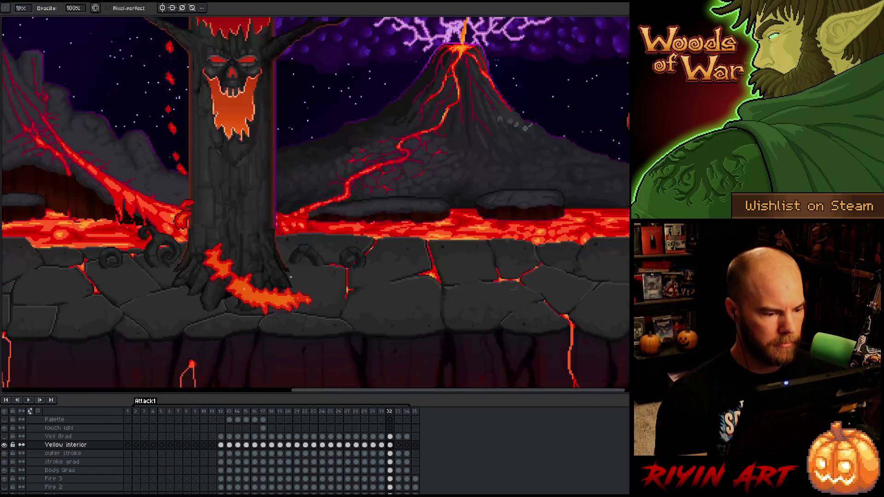
pyautogui.press('e')
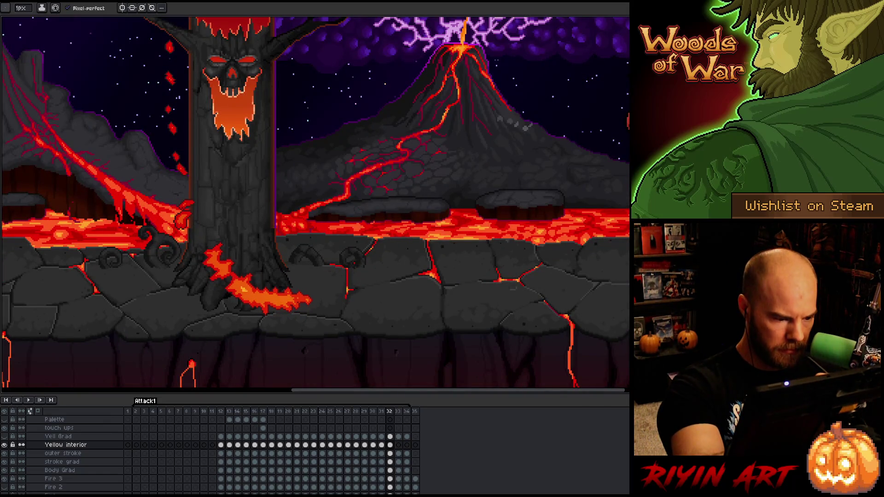
# Step: Flip between frame 32 and its neighbour to compare the tree-base flames
pyautogui.press('Right')
pyautogui.press('Left')
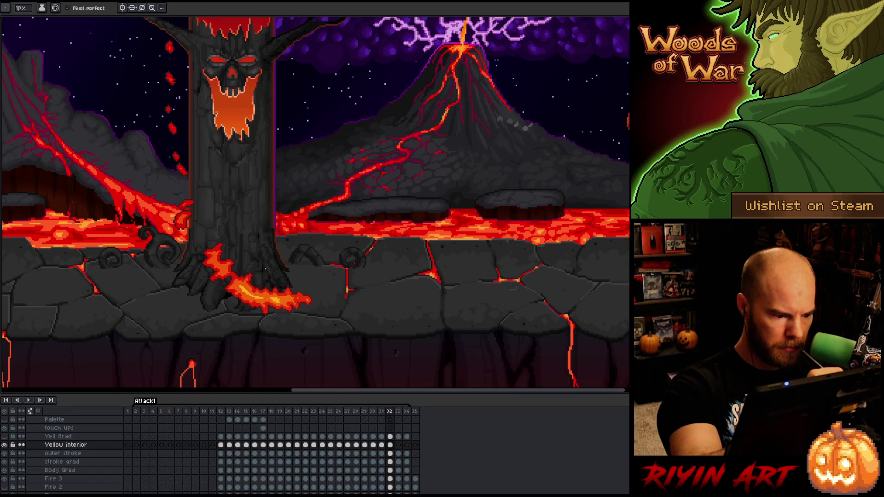
pyautogui.press('Right')
pyautogui.press('Left')
pyautogui.press('Right')
pyautogui.press('Left')
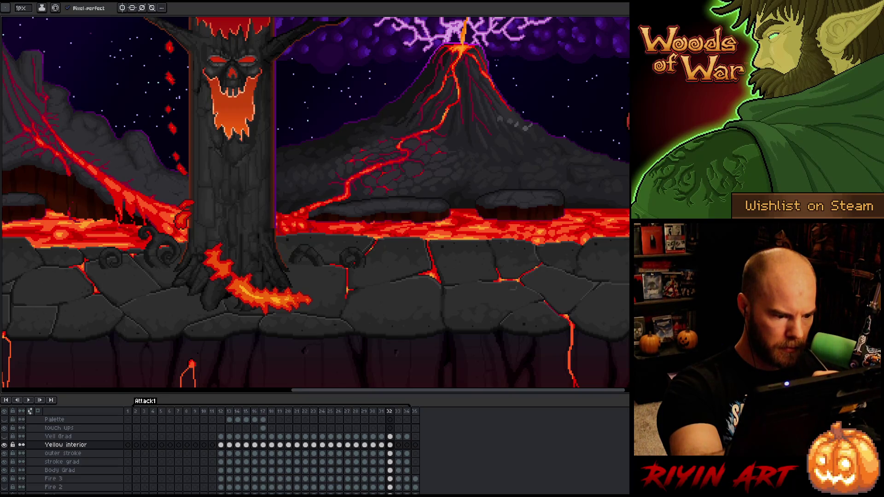
pyautogui.press('Left')
pyautogui.press('Right')
pyautogui.press('Left')
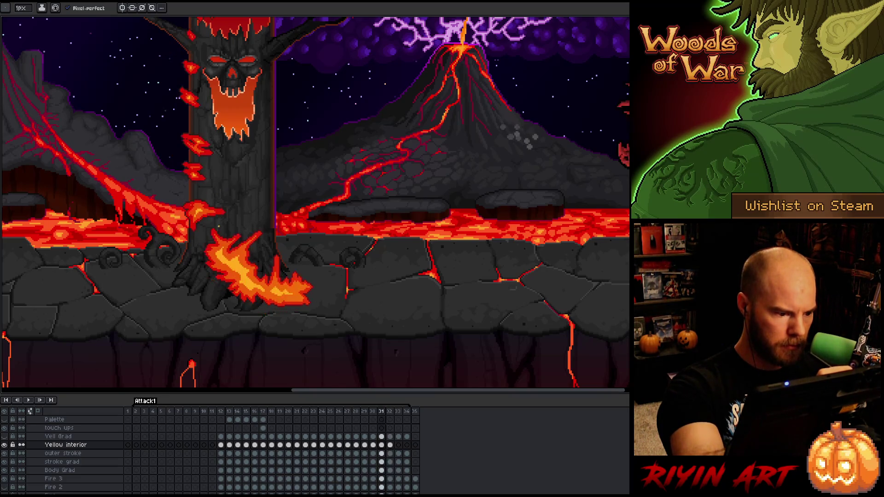
pyautogui.press('Right')
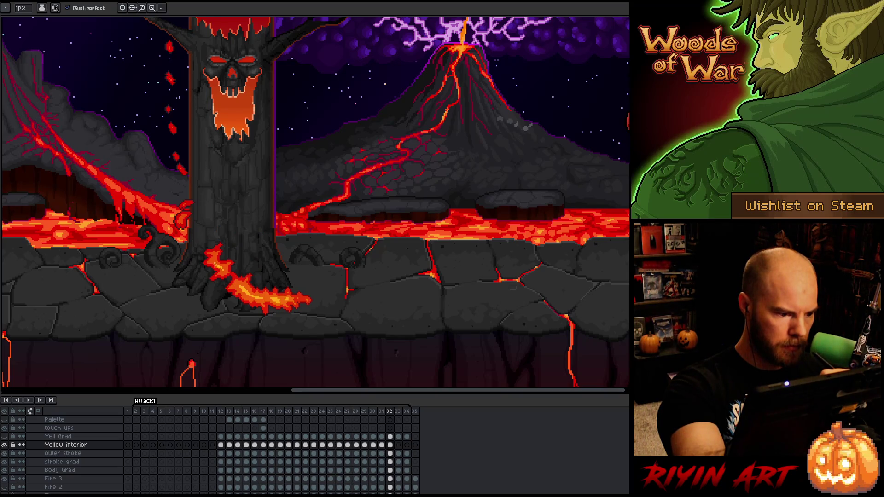
pyautogui.press('Left')
pyautogui.press('Right')
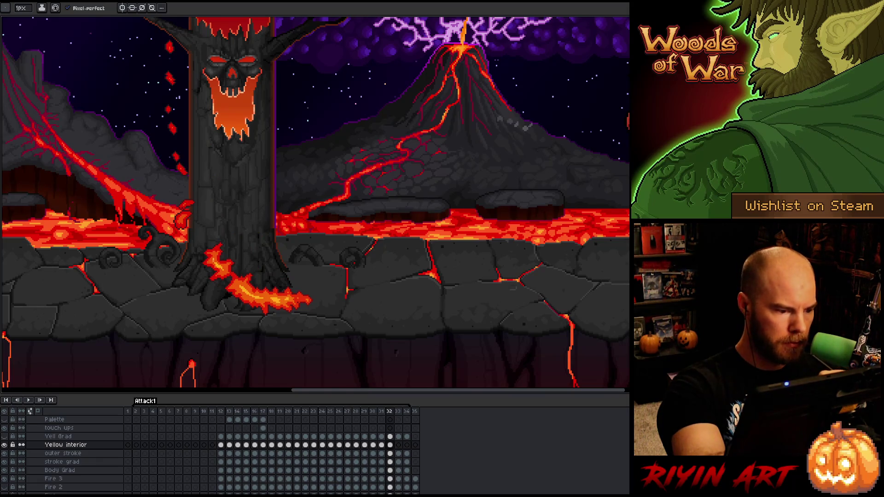
pyautogui.press('Left')
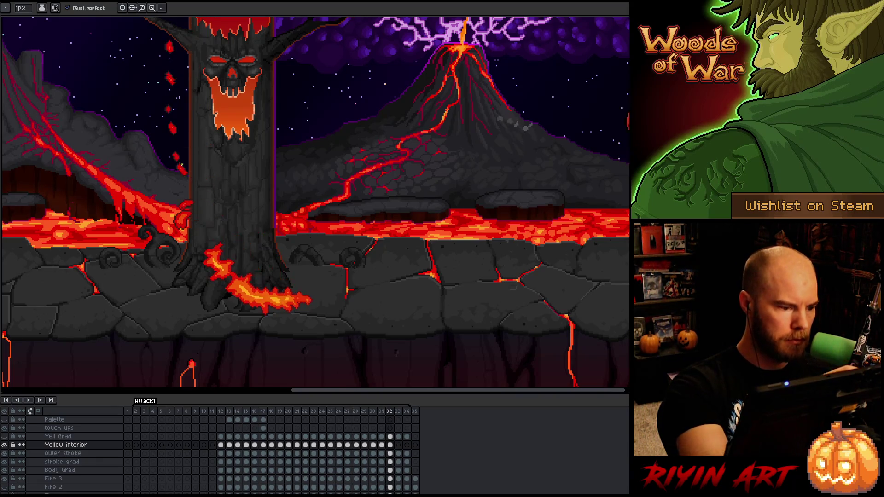
pyautogui.press('Right')
pyautogui.press('Left')
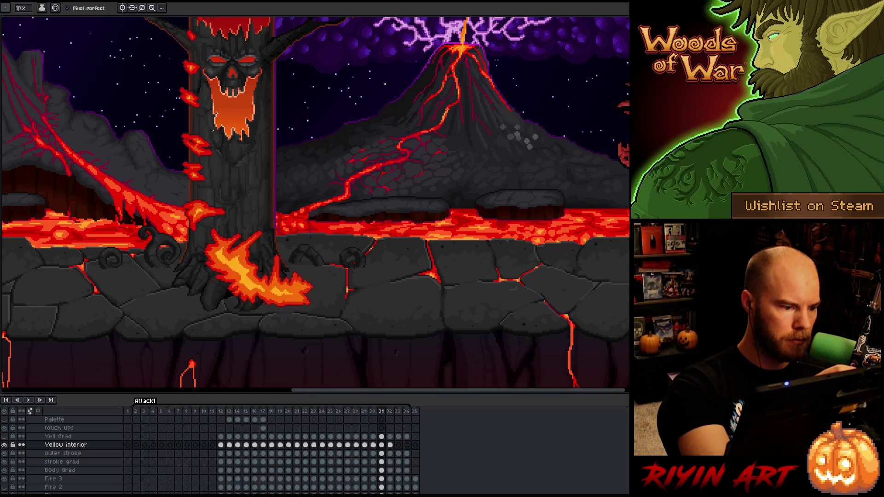
pyautogui.press('Right')
pyautogui.press('Left')
pyautogui.press('Right')
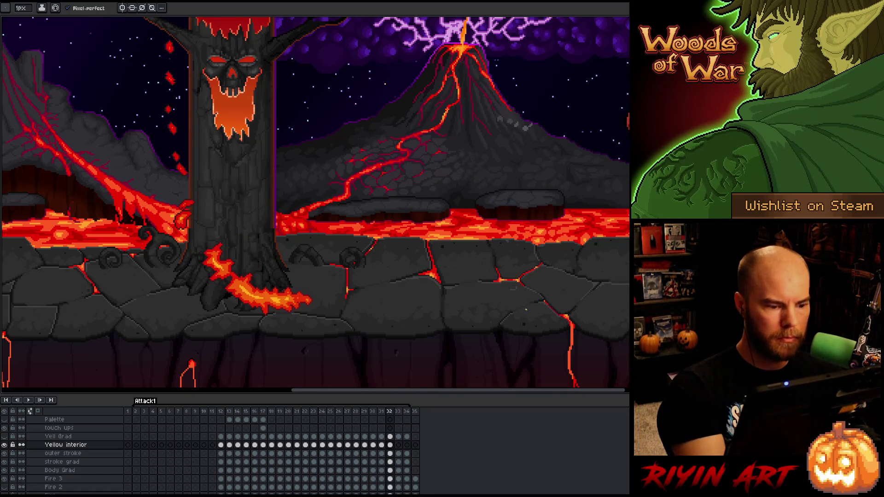
pyautogui.press('Left')
pyautogui.press('Right')
pyautogui.press('Right')
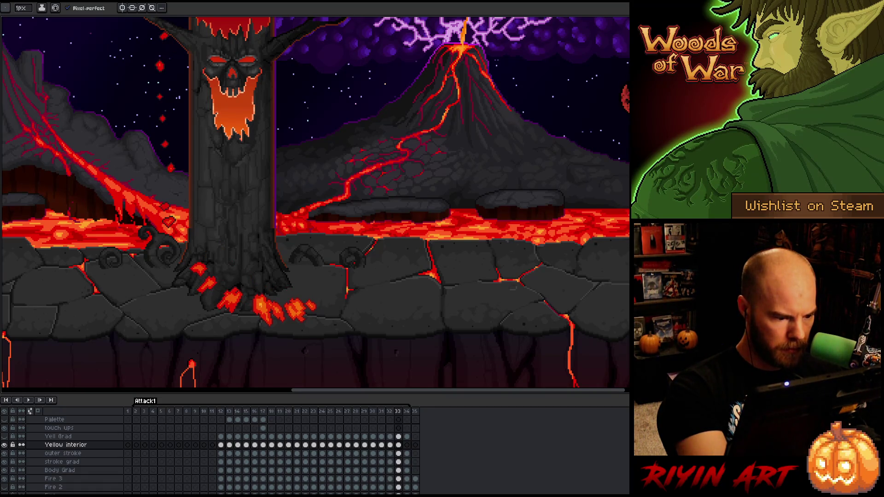
# Step: Flip between frames 32 and 33 to compare the shrinking flames and embers
pyautogui.press('Left')
pyautogui.press('Right')
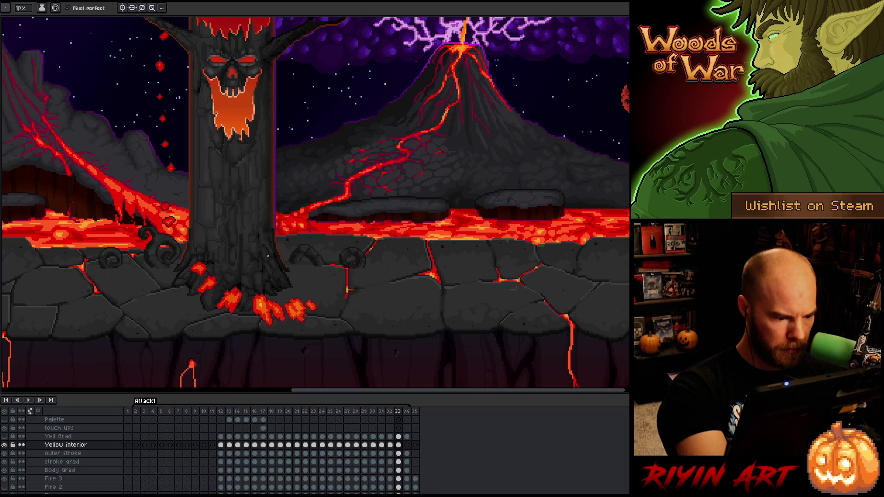
pyautogui.press('Left')
pyautogui.press('Right')
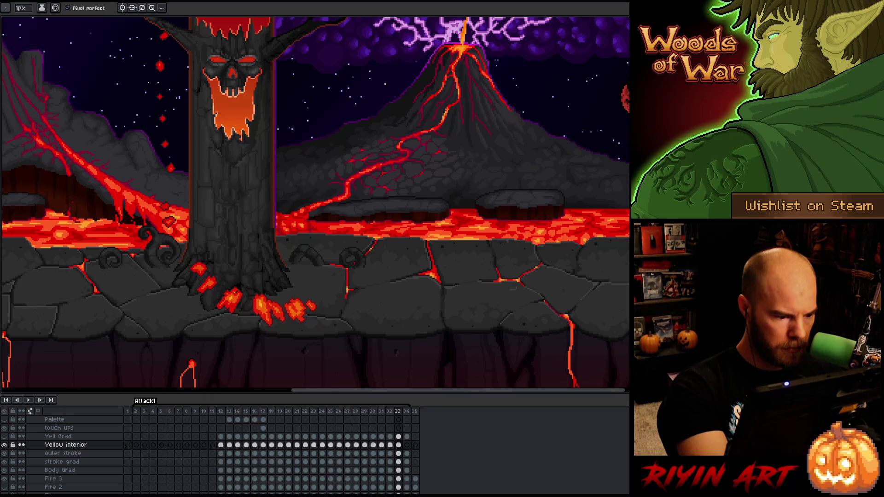
pyautogui.press('Left')
pyautogui.press('Right')
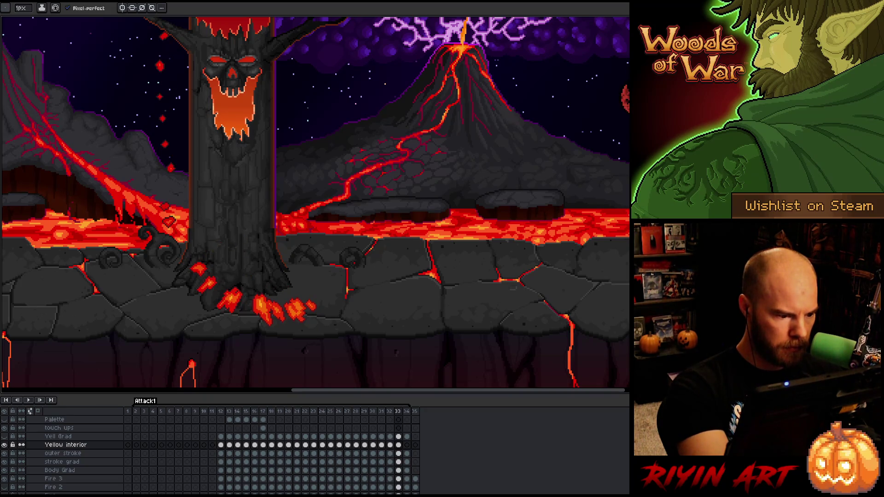
pyautogui.press('Left')
pyautogui.press('Right')
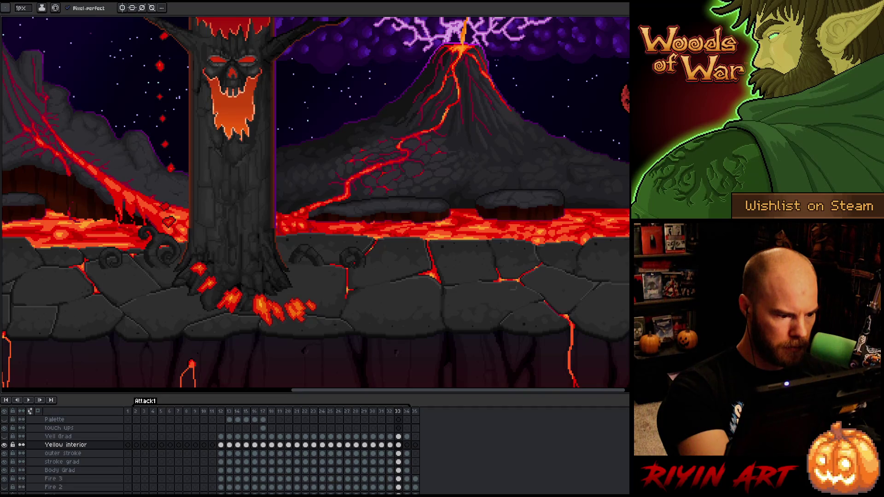
pyautogui.press('Left')
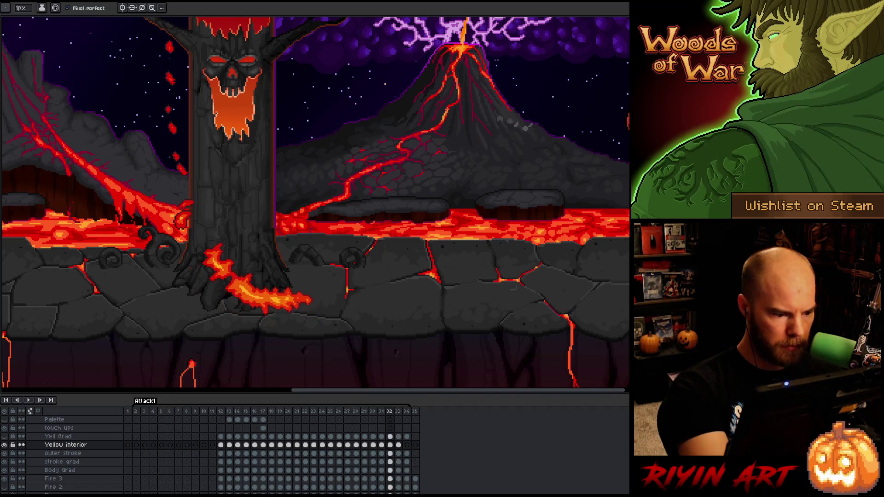
pyautogui.press('Right')
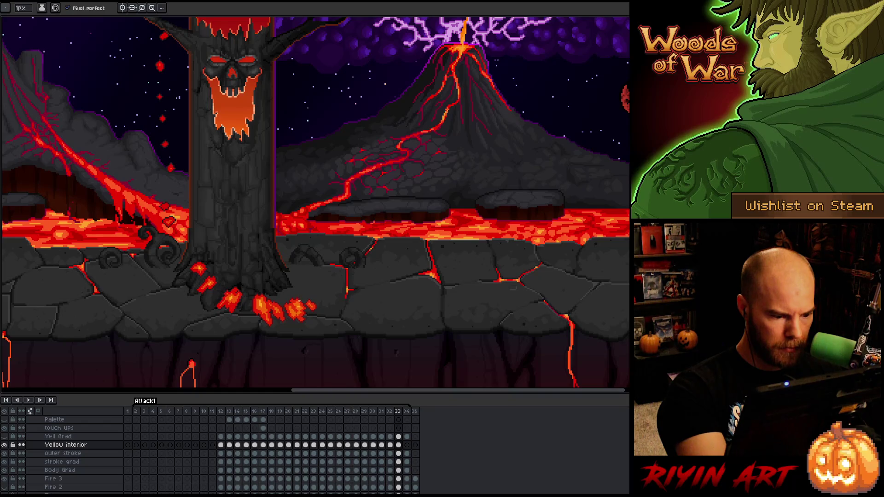
pyautogui.press('Left')
pyautogui.press('Right')
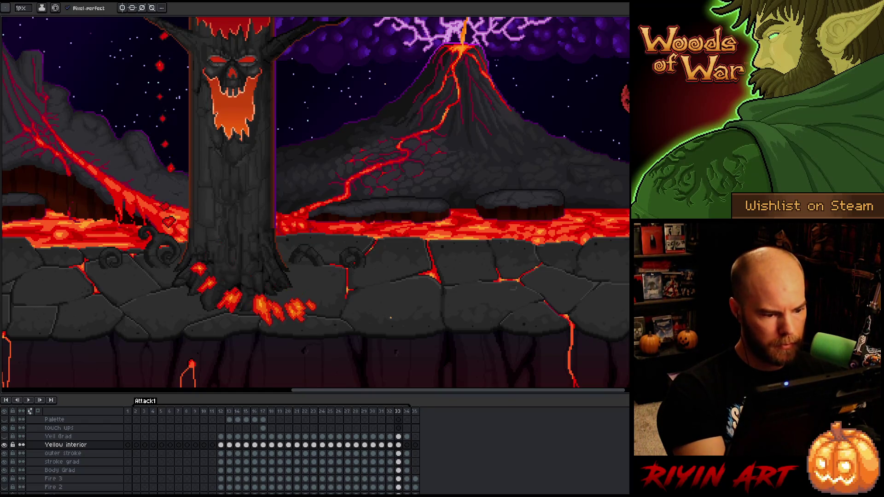
pyautogui.press('Left')
pyautogui.press('Right')
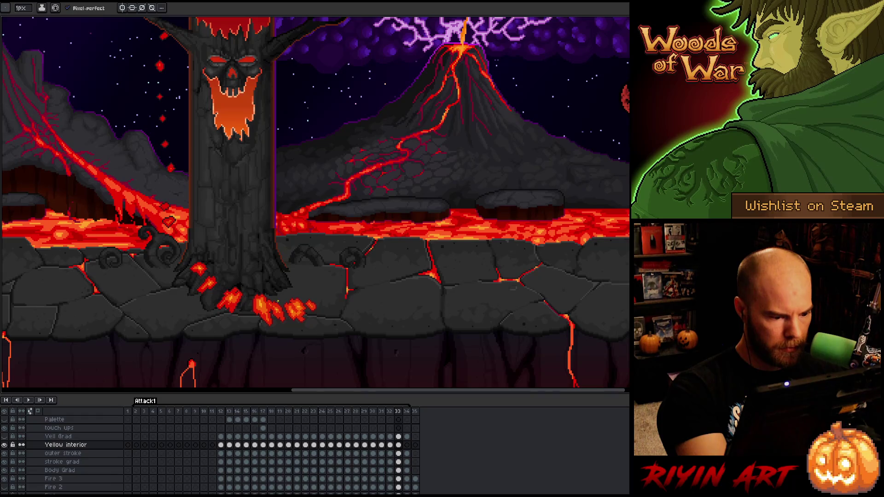
pyautogui.press('Left')
pyautogui.press('Right')
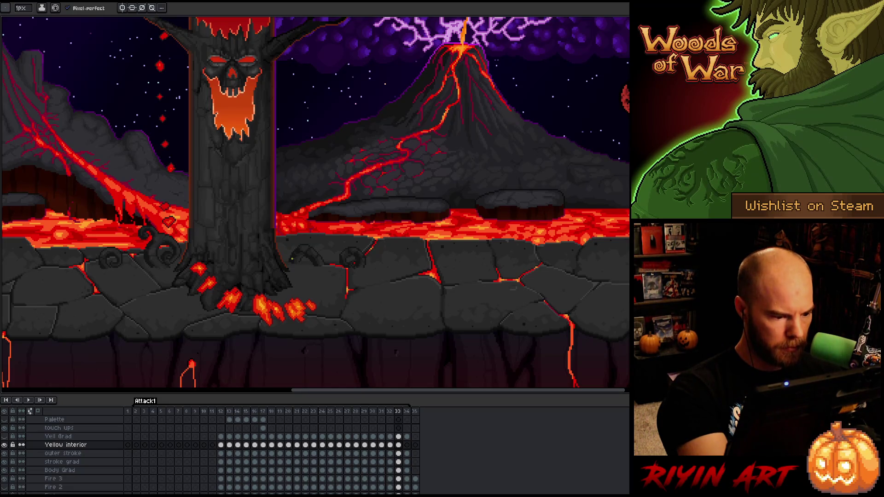
pyautogui.press('Left')
pyautogui.press('Right')
# Step: Check frame 34's smaller embers, then play the whole animation loop
pyautogui.press('Right')
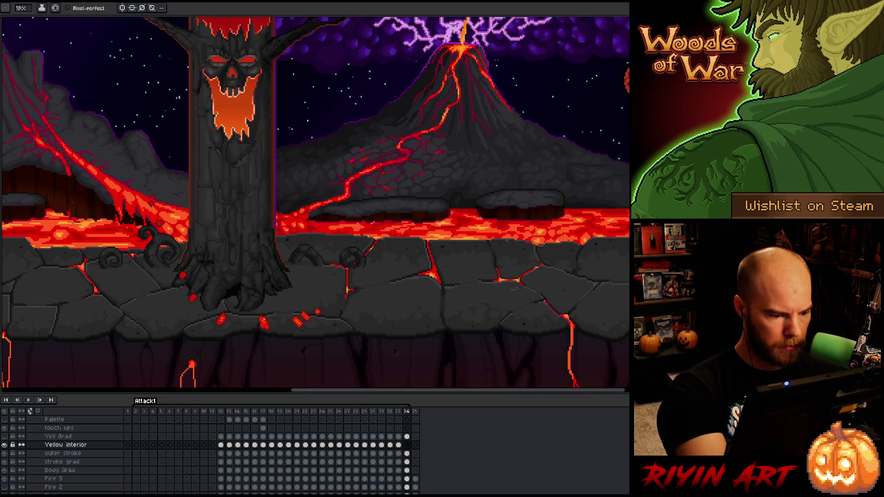
pyautogui.press('Left')
pyautogui.press('Right')
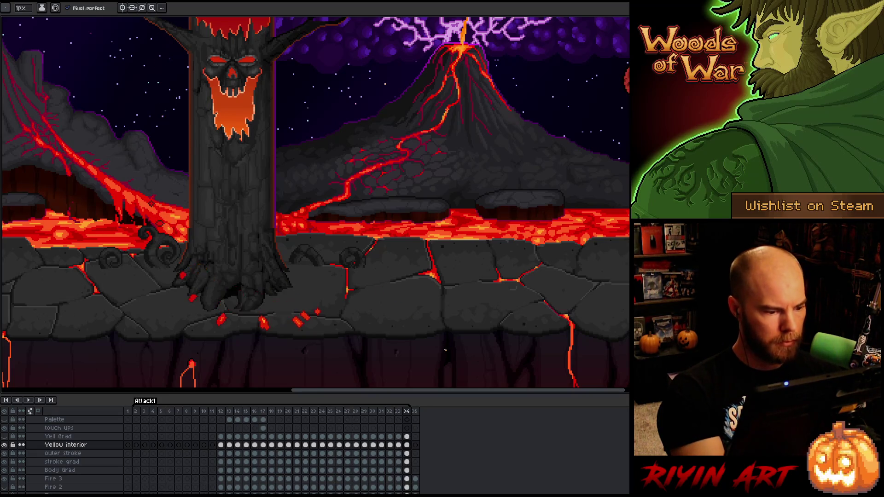
pyautogui.press('Left')
pyautogui.press('Right')
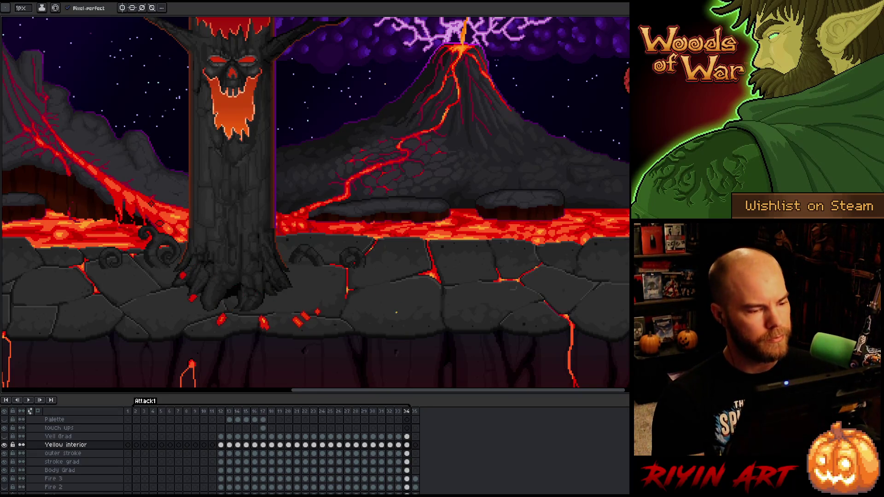
pyautogui.scroll(-1, 395, 311)
pyautogui.press('Return')
# Step: Pan to show the whole scene, stop playback and step to frames 20 and 21
pyautogui.moveTo(462, 297); pyautogui.dragTo(368, 296)
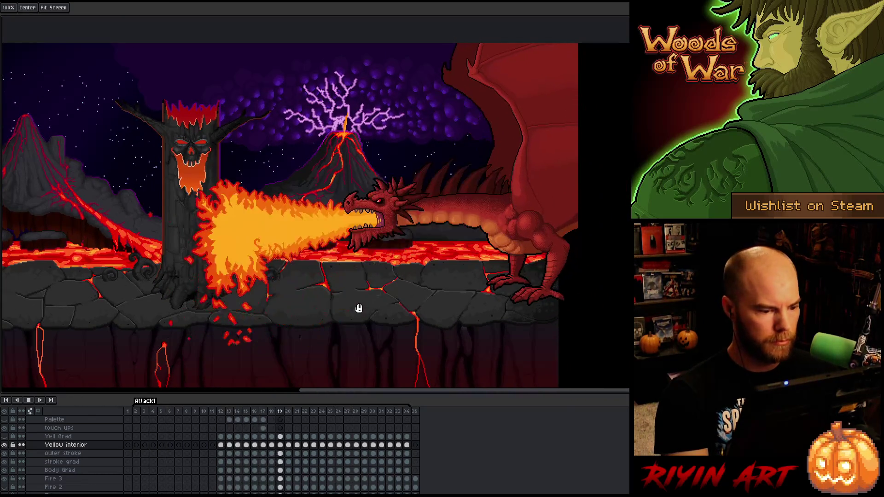
pyautogui.press('b')
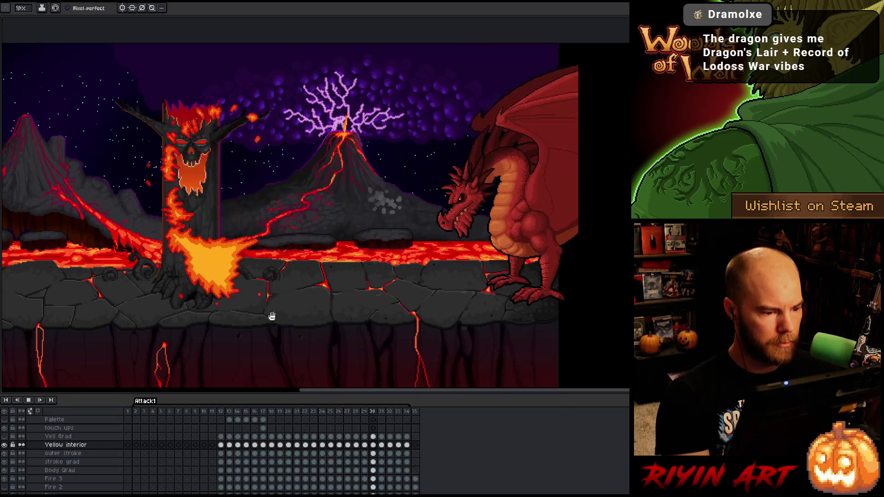
pyautogui.scroll(1, 290, 253)
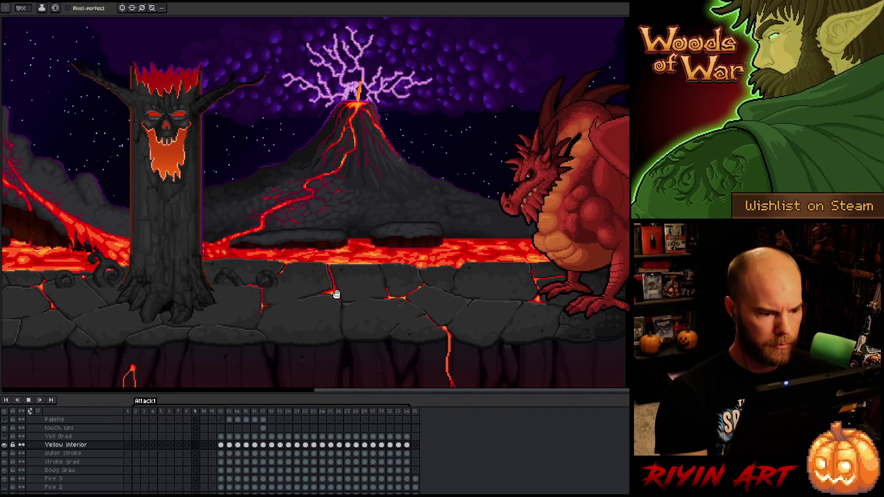
pyautogui.press('Return')
pyautogui.press('Right')
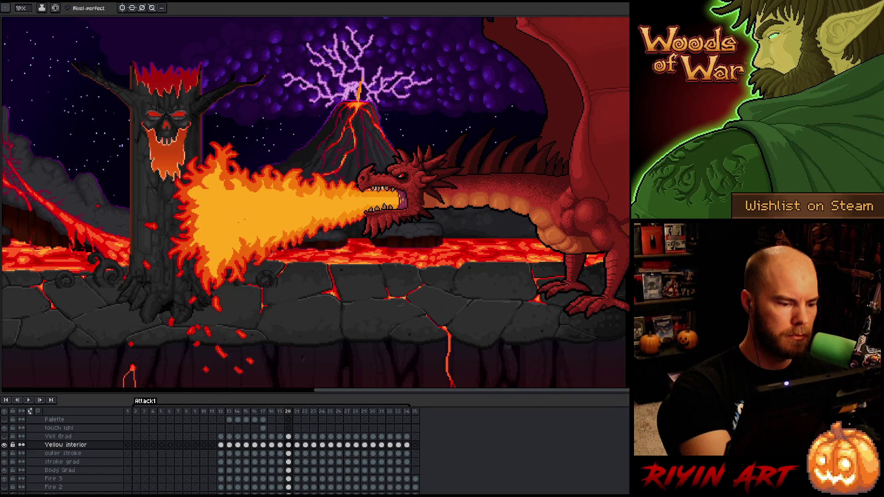
pyautogui.press('Right')
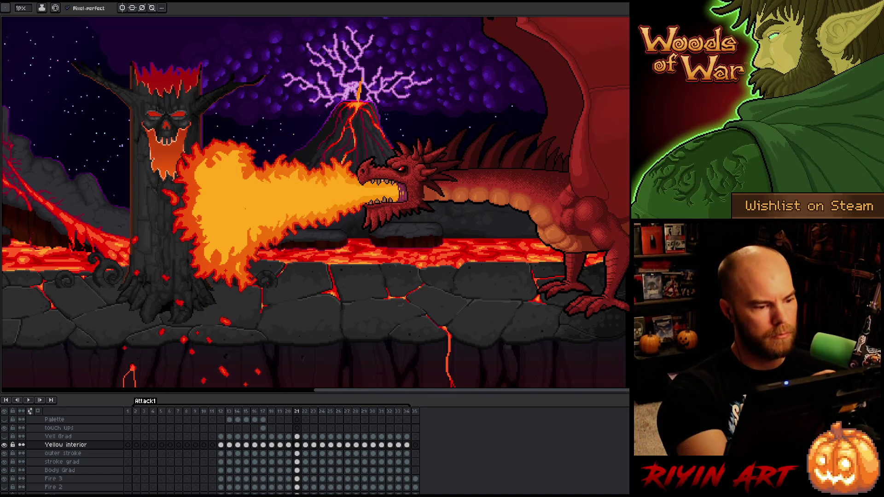
# Step: Save the animation with Ctrl+S, then replay it and stop playback
pyautogui.hotkey('ctrl', 's')
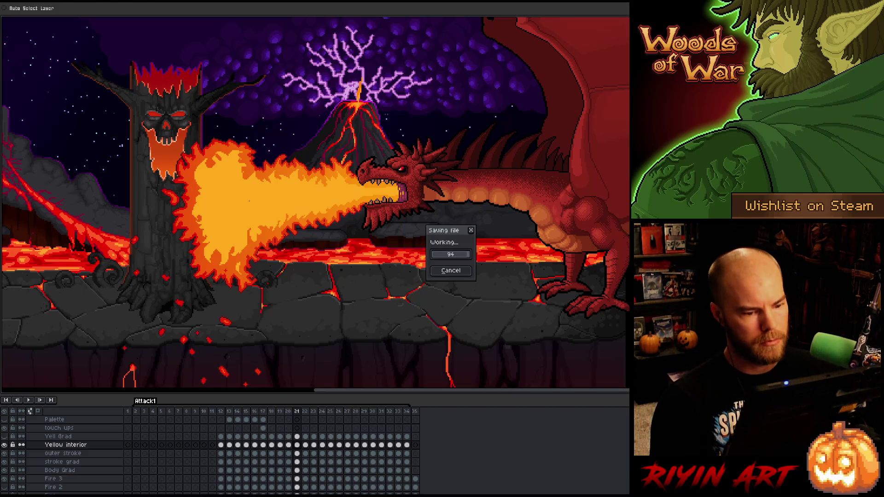
pyautogui.press('Return')
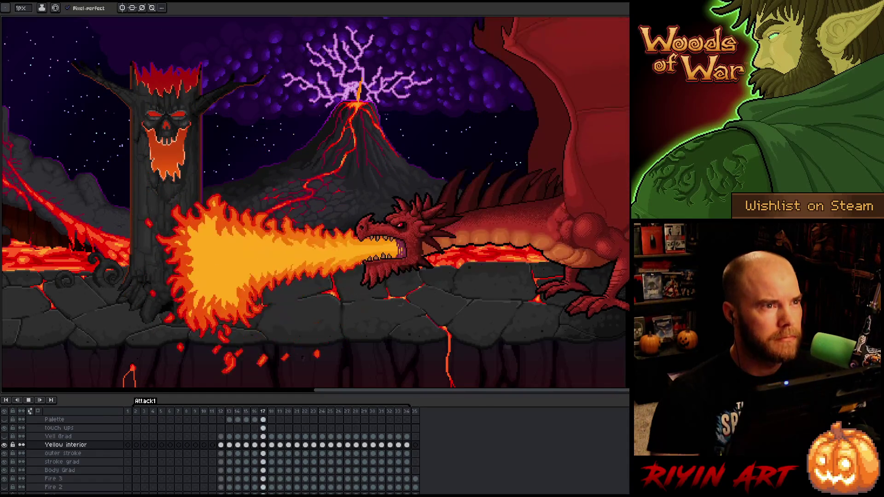
pyautogui.press('Return')
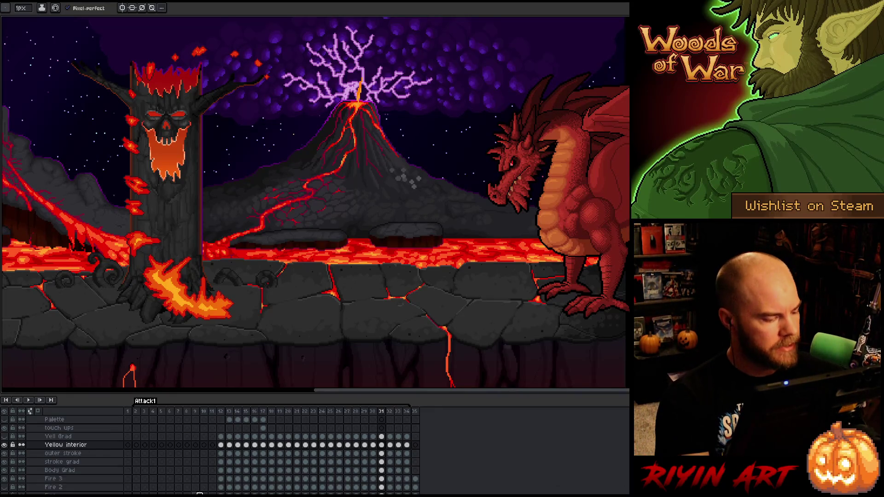
# Step: Show Yell Grad, move it below Yellow interior on frame 21, and preview playback
pyautogui.click(4, 436)
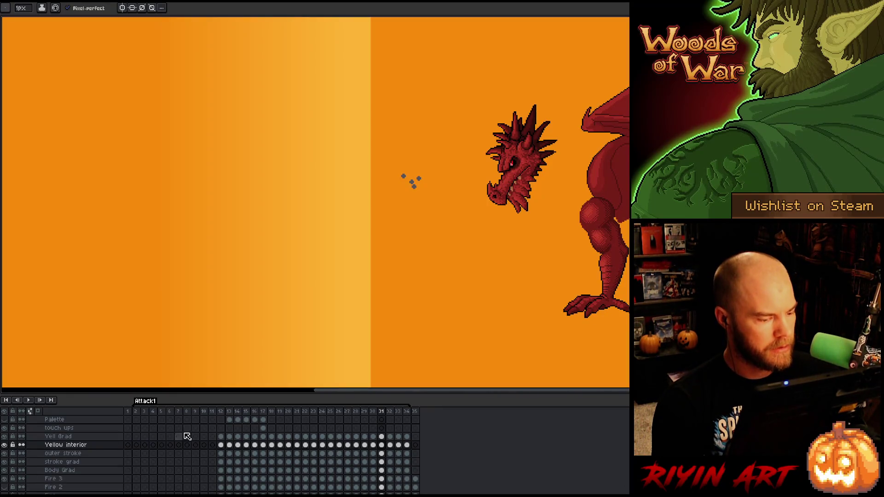
pyautogui.press('Left')
pyautogui.press('Left')
pyautogui.press('Left')
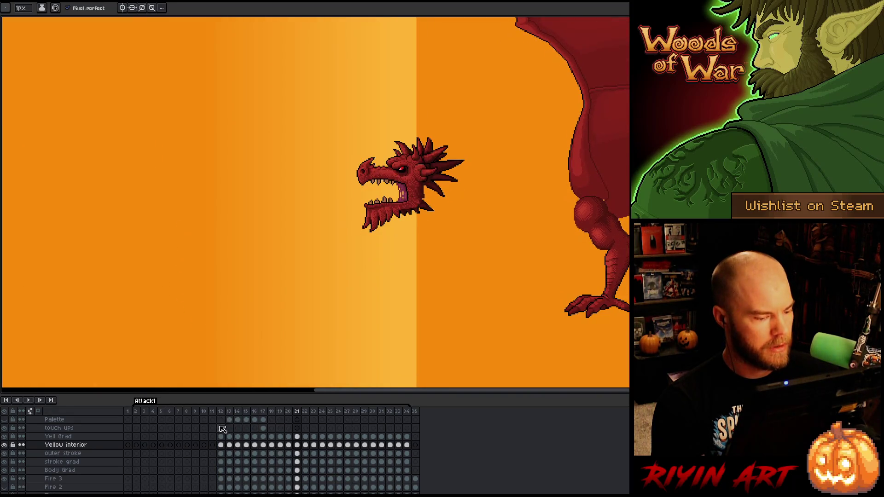
pyautogui.moveTo(76, 437); pyautogui.dragTo(78, 449)
pyautogui.press('Return')
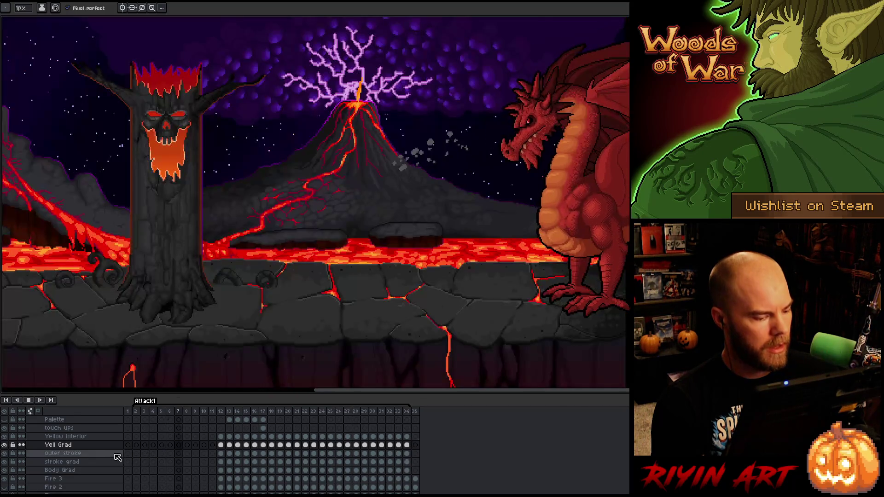
pyautogui.press('Return')
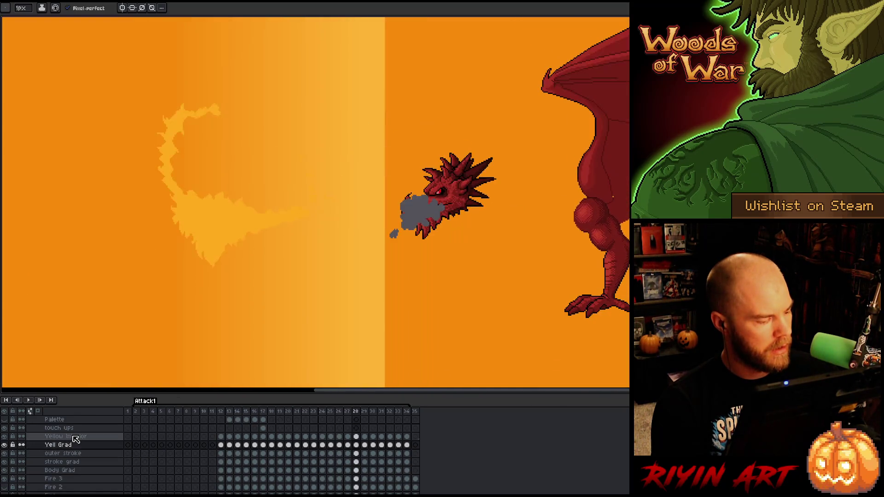
# Step: Move Yellow interior below Yell Grad and show it alone on frame 12
pyautogui.press('Up')
pyautogui.moveTo(78, 446); pyautogui.dragTo(80, 448)
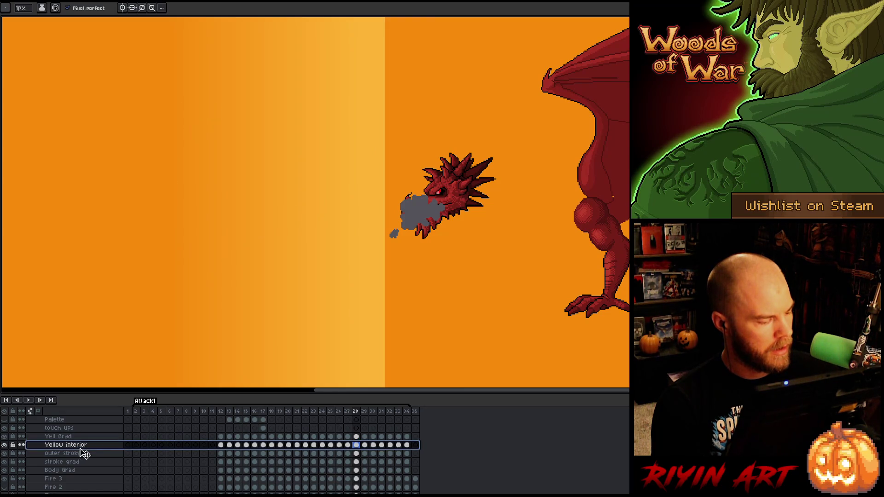
pyautogui.click(221, 437)
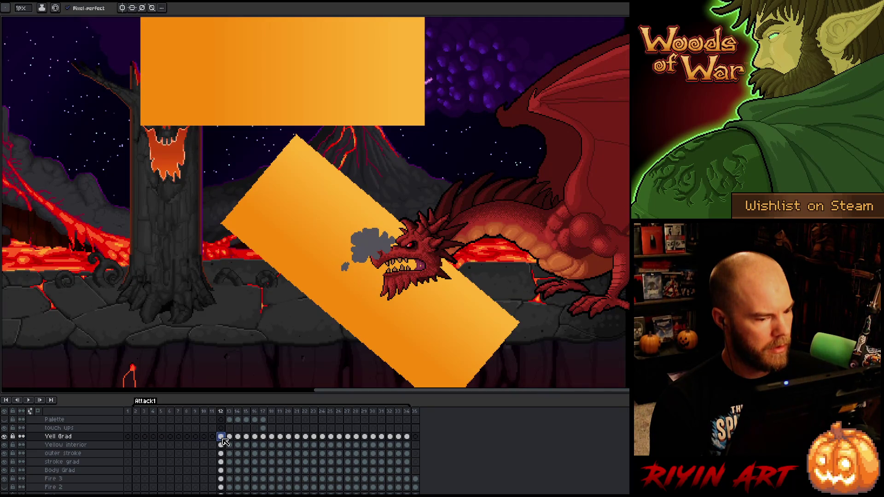
pyautogui.click(87, 446)
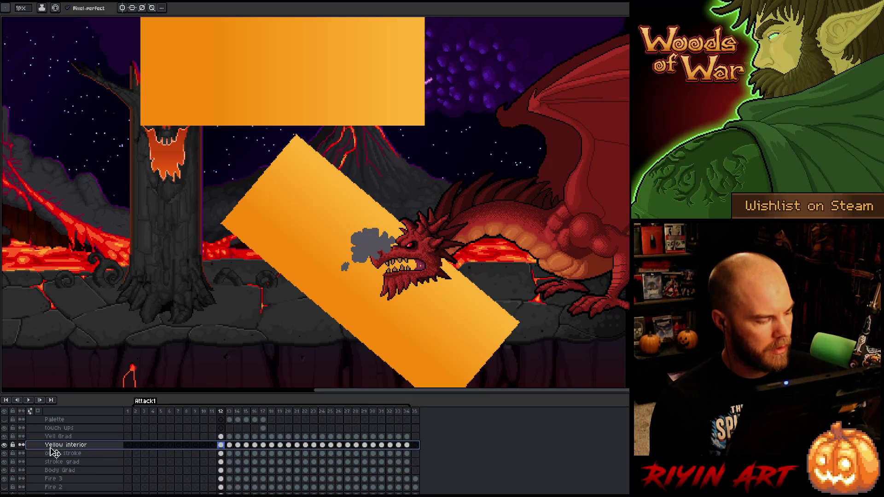
pyautogui.keyDown('alt'); pyautogui.click(5, 445); pyautogui.keyUp('alt')
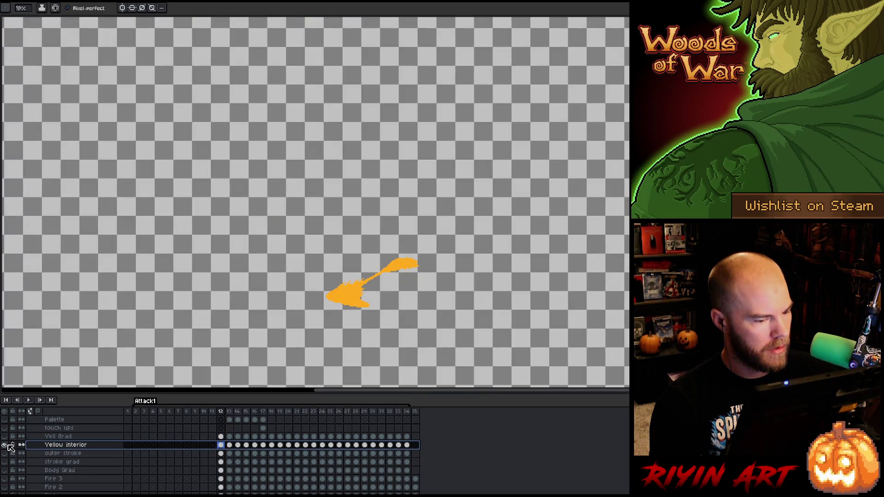
# Step: Duplicate the Yellow interior layer and add a new empty layer above it
pyautogui.rightClick(68, 447)
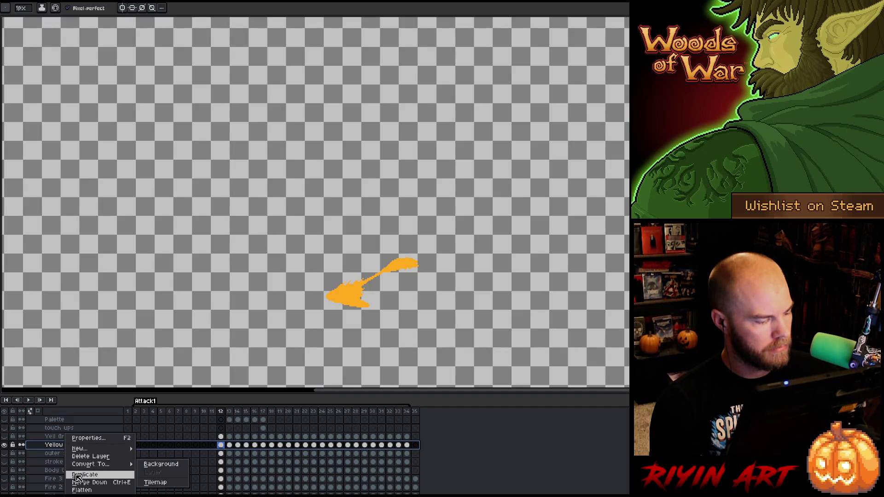
pyautogui.click(78, 477)
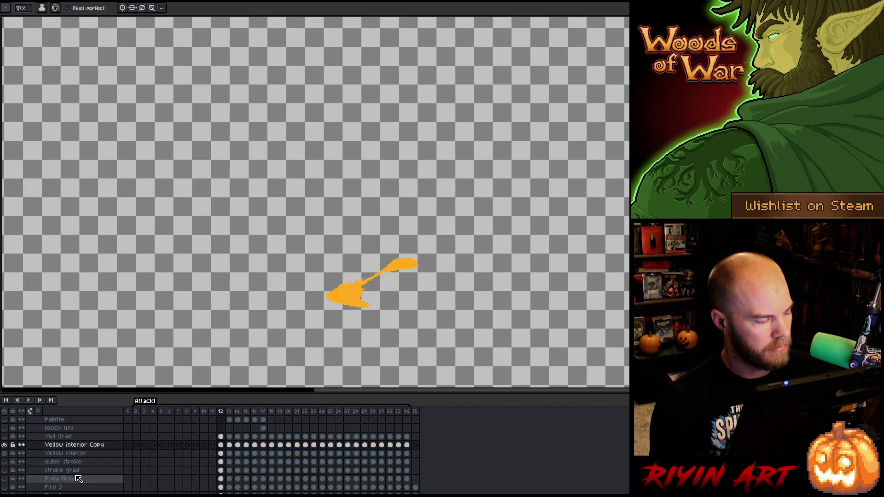
pyautogui.rightClick(64, 454)
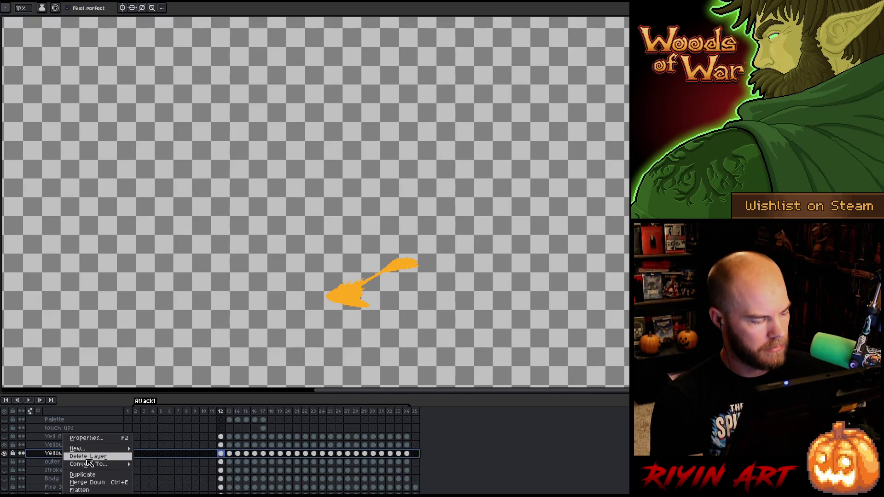
pyautogui.moveTo(79, 448)
pyautogui.click(129, 461)
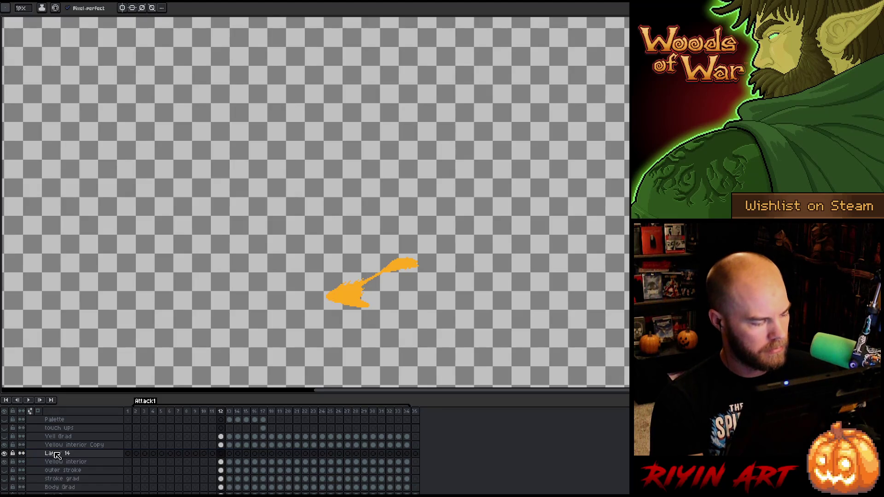
# Step: Rename the copy 'Yellow interior m' and the new layer 'Yell M', then show all layers
pyautogui.doubleClick(75, 446)
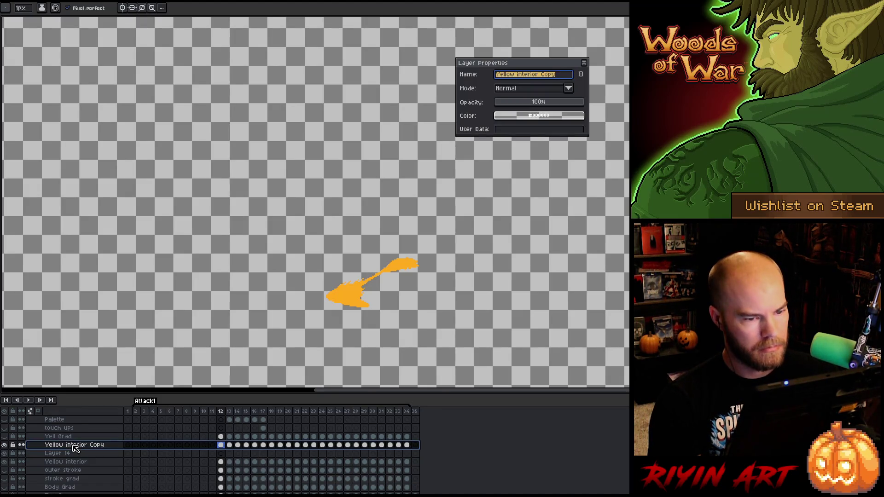
pyautogui.press('End')
pyautogui.press('BackSpace')
pyautogui.press('BackSpace')
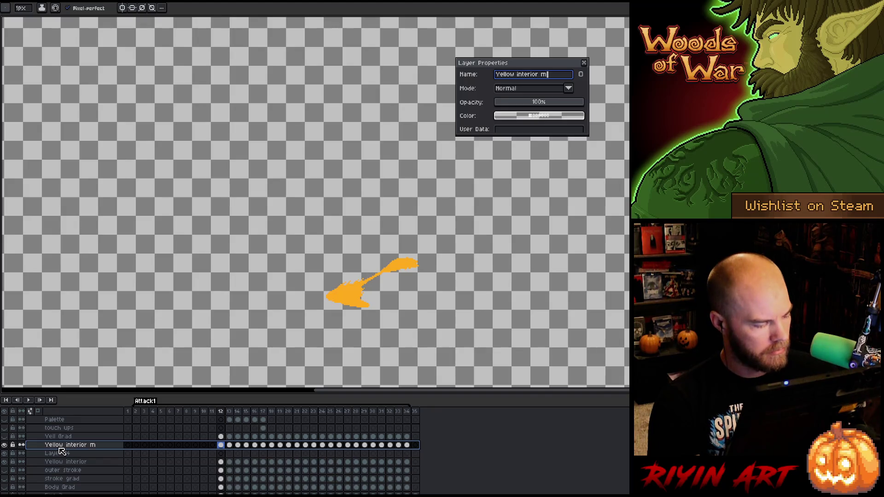
pyautogui.press('Return')
pyautogui.doubleClick(62, 453)
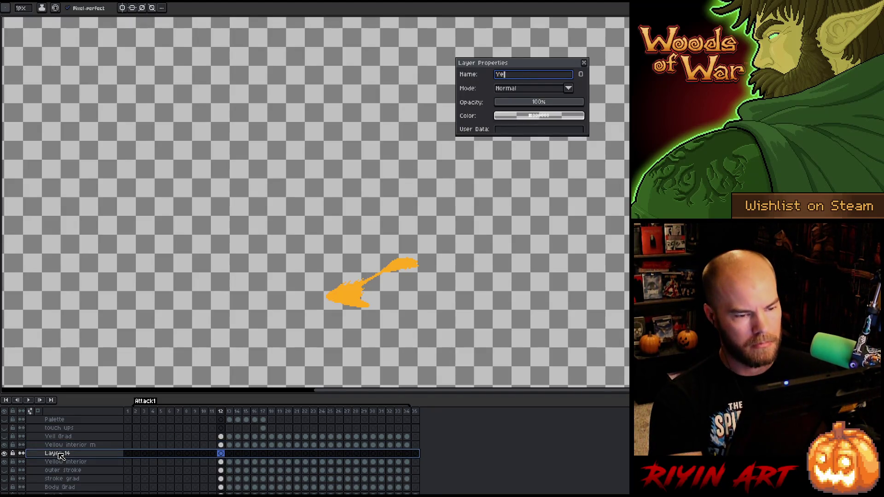
pyautogui.write('l M')
pyautogui.write('H')
pyautogui.press('Return')
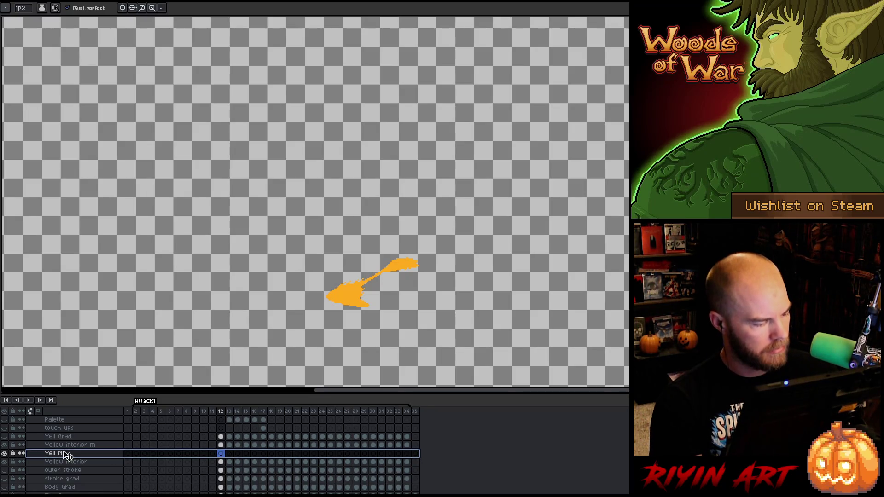
pyautogui.keyDown('alt'); pyautogui.click(5, 468); pyautogui.keyUp('alt')
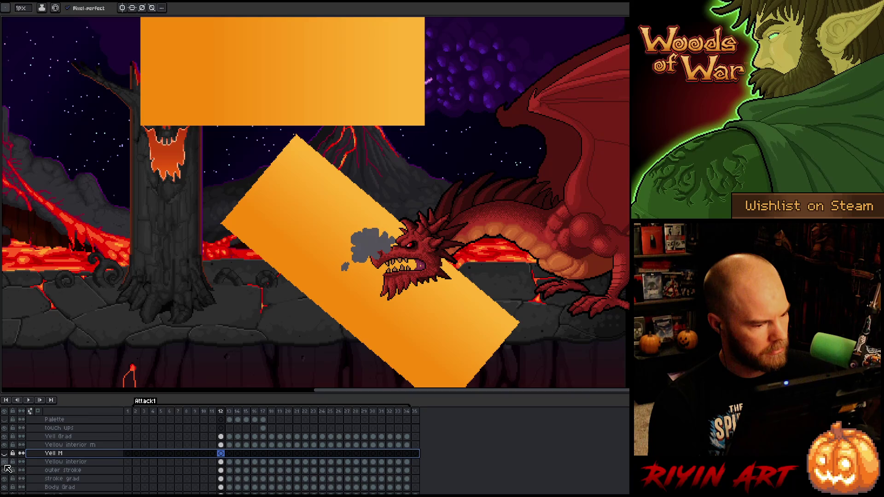
# Step: Hide the lava background, then link and unlink the Yell M cels across frames 12–34
pyautogui.press('i')
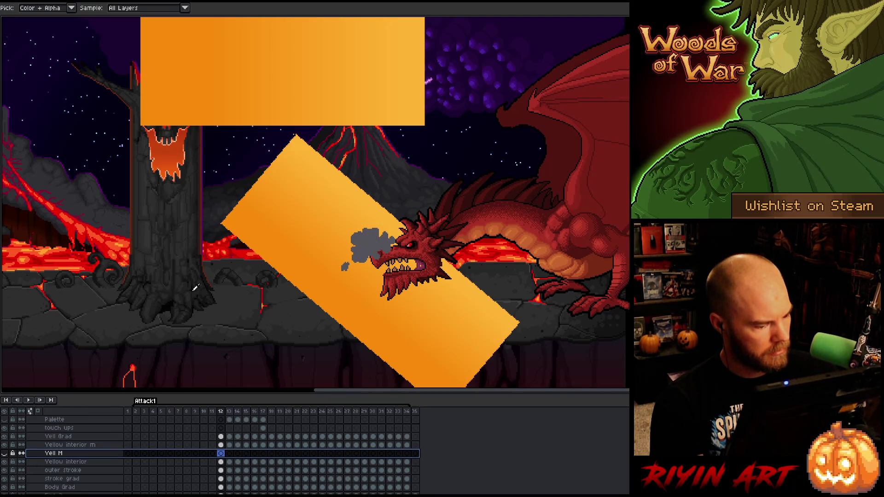
pyautogui.click(221, 454)
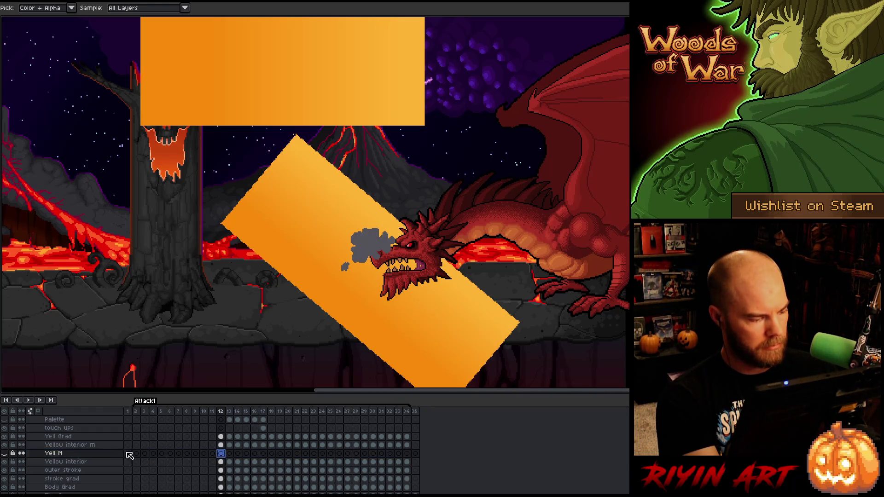
pyautogui.click(5, 453)
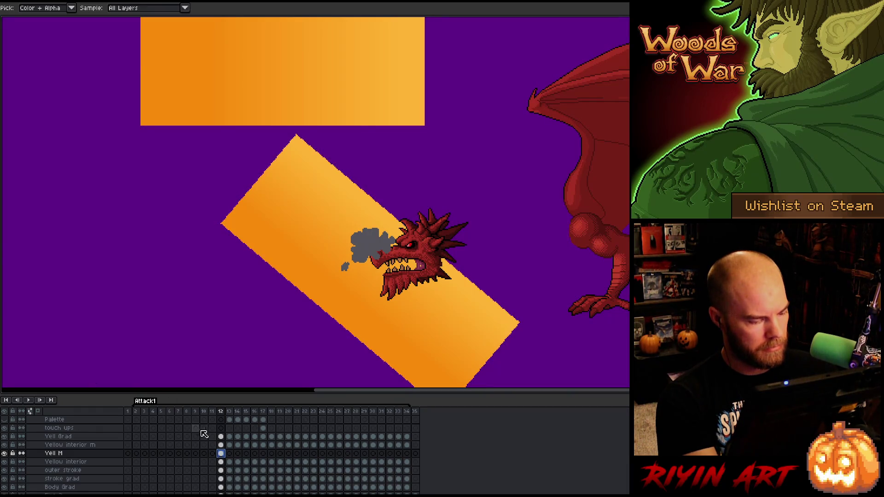
pyautogui.moveTo(222, 454); pyautogui.dragTo(407, 460)
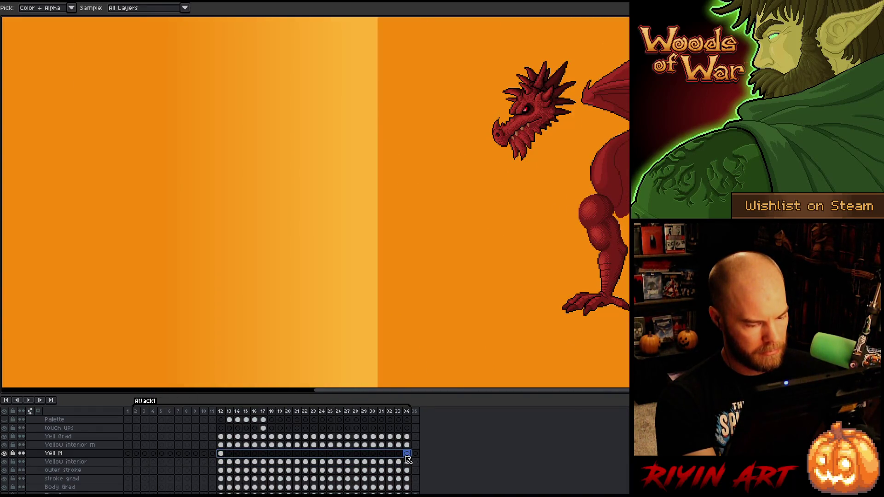
pyautogui.rightClick(405, 458)
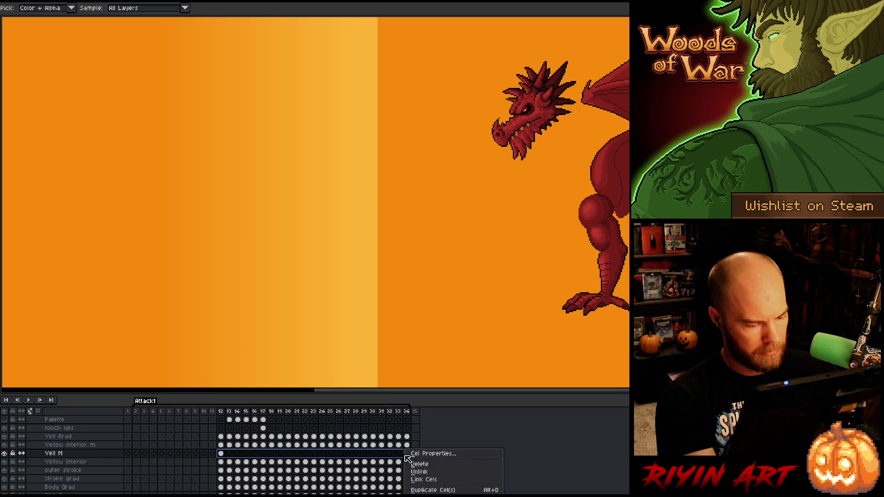
pyautogui.click(430, 481)
pyautogui.rightClick(329, 458)
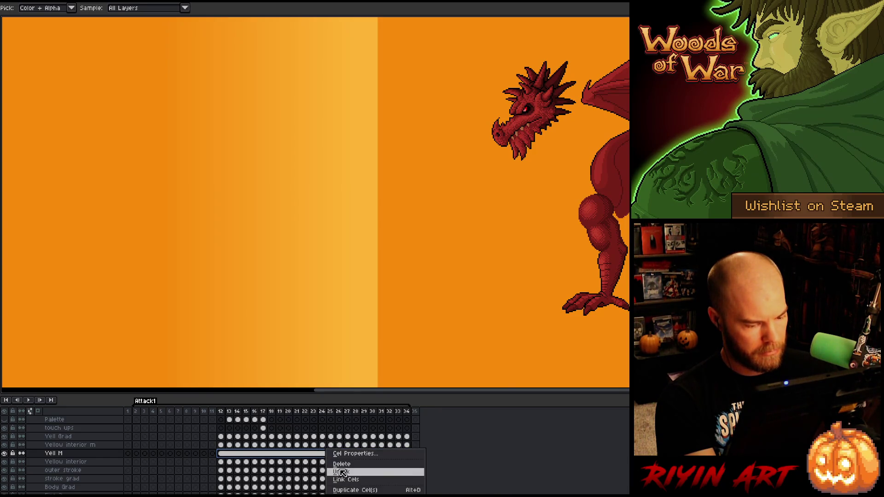
pyautogui.click(334, 474)
# Step: Hide the orange gradient layer and play the animation from frame 13
pyautogui.click(51, 445)
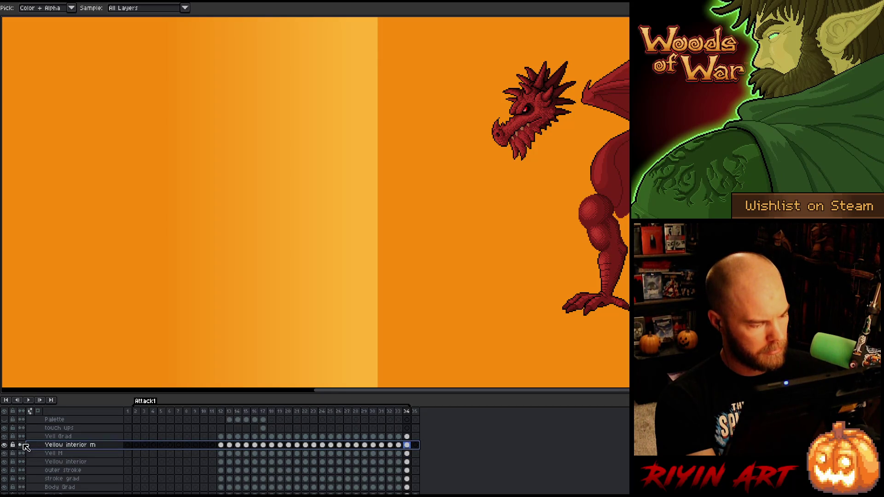
pyautogui.click(5, 442)
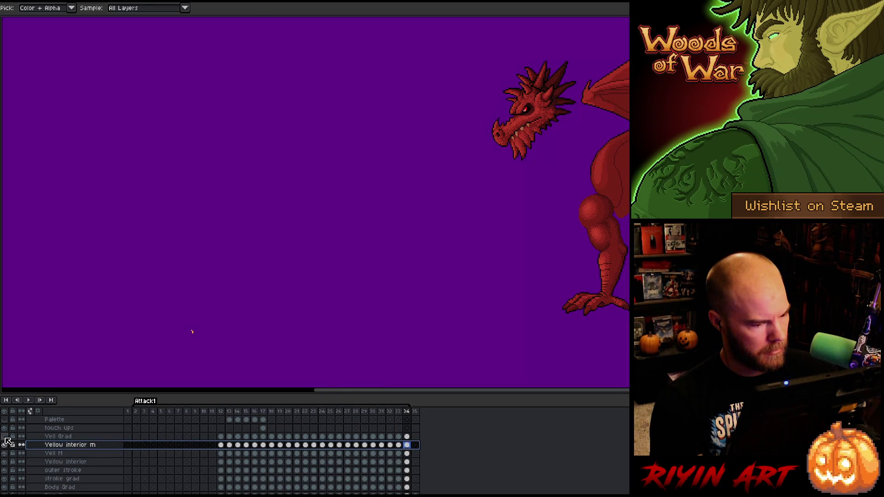
pyautogui.click(222, 412)
pyautogui.press('Return')
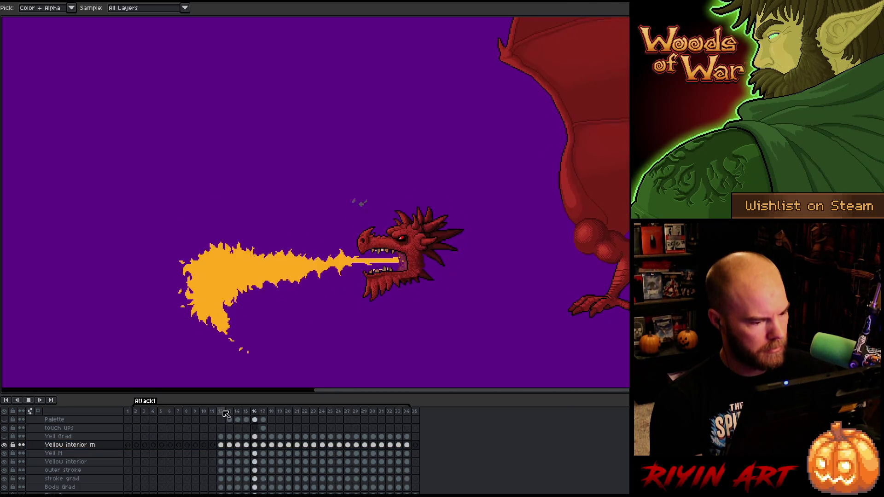
pyautogui.scroll(-3, 128, 286)
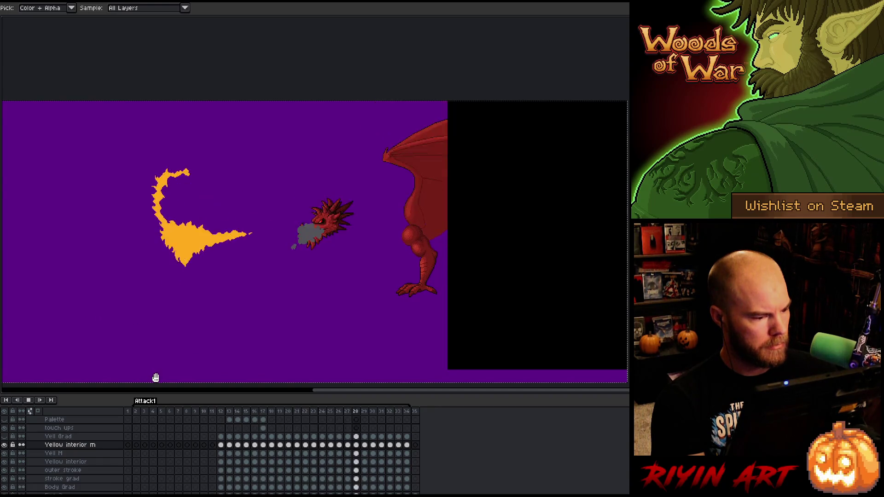
pyautogui.press('Return')
# Step: Delete the Yellow interior m layer and return to frame 12
pyautogui.click(71, 447)
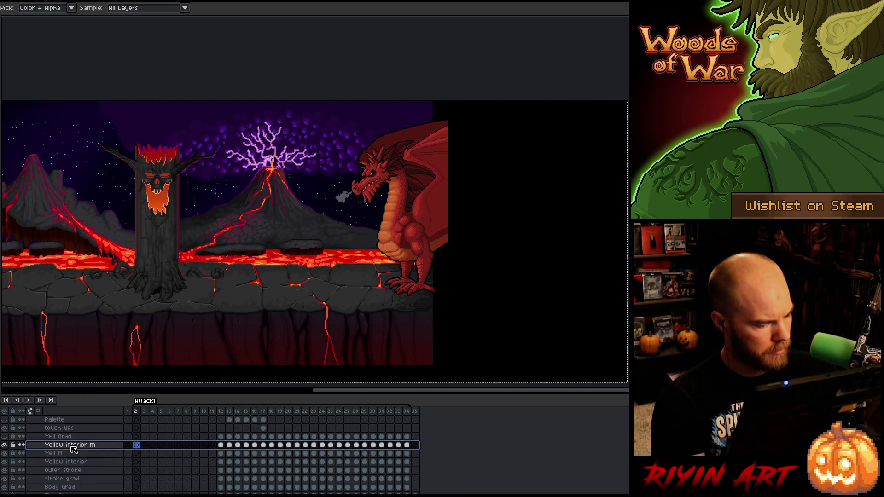
pyautogui.hotkey('ctrl', 'e')
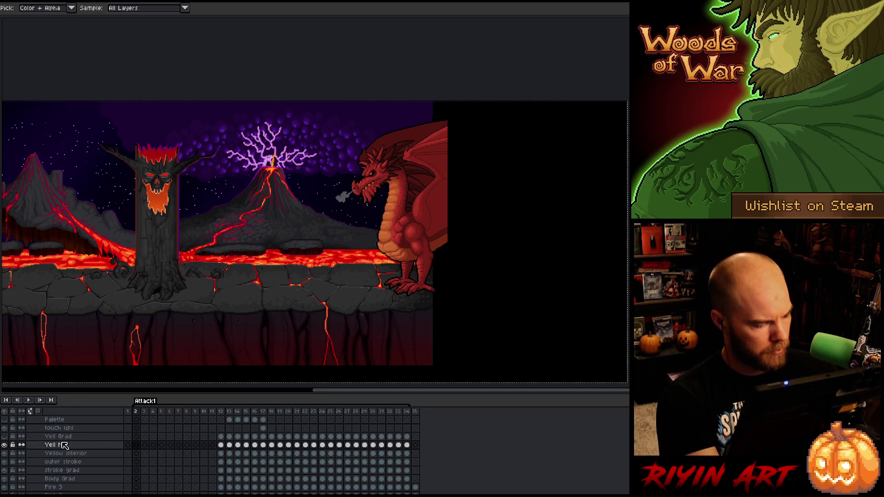
pyautogui.hotkey('ctrl', 'Right')
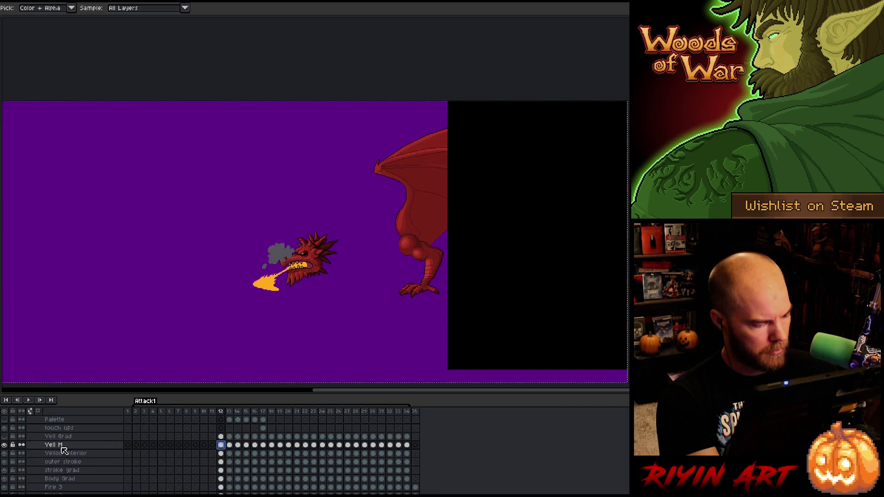
# Step: Start a Replace Color on Yell M with a transparent target, then cancel it
pyautogui.click(62, 446)
pyautogui.hotkey('shift', 'r')
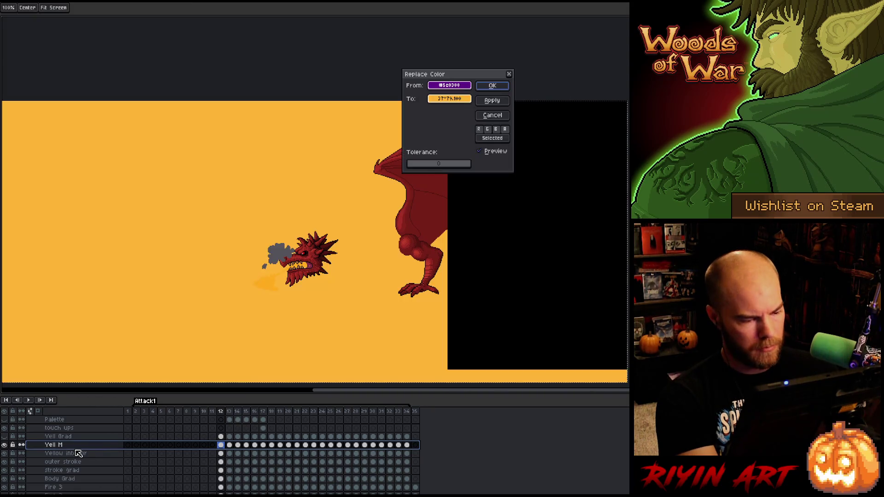
pyautogui.click(465, 99)
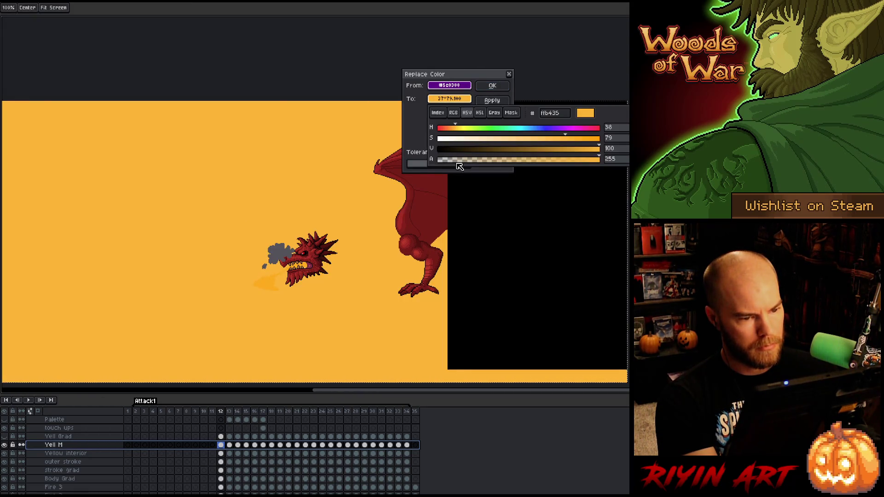
pyautogui.moveTo(460, 163); pyautogui.dragTo(305, 146)
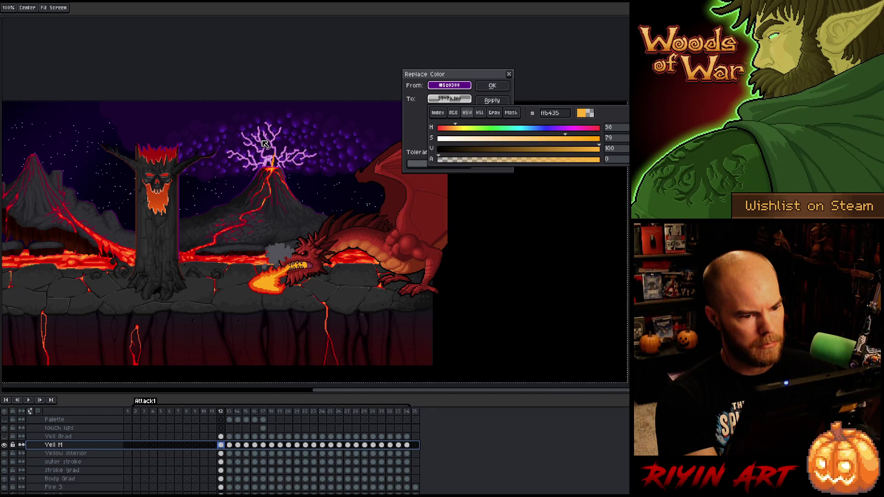
pyautogui.click(469, 91)
pyautogui.click(481, 117)
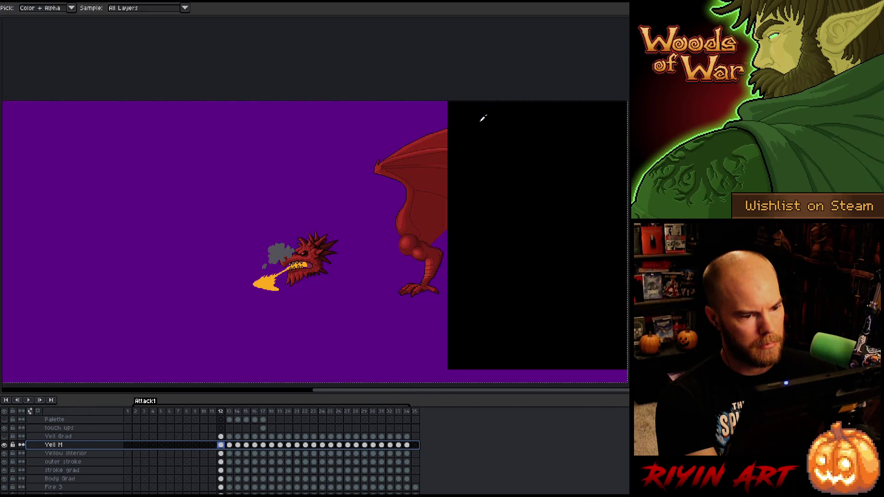
# Step: Replace the fire's yellow-orange with a deeper red-orange via Replace Color
pyautogui.press('v')
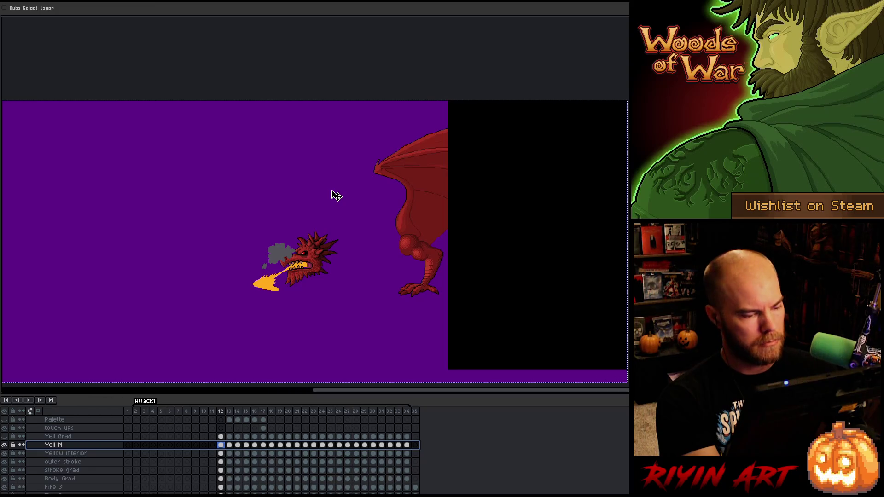
pyautogui.hotkey('shift', 'r')
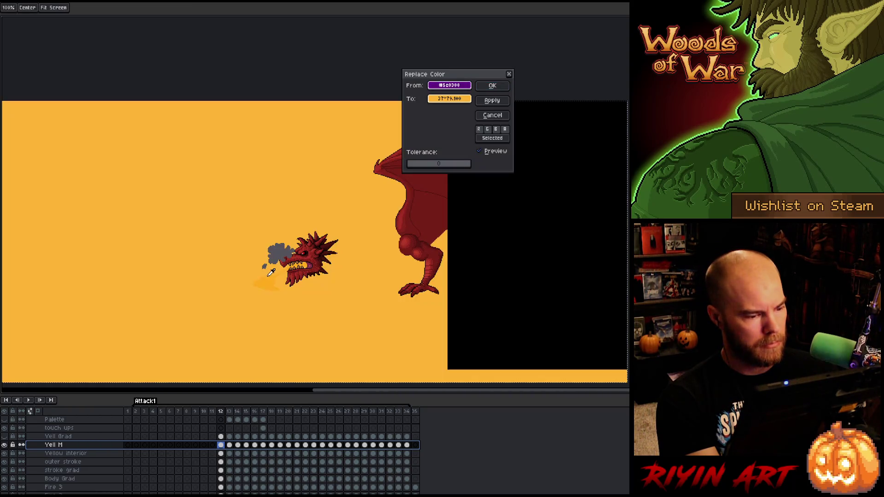
pyautogui.click(272, 279)
pyautogui.click(455, 99)
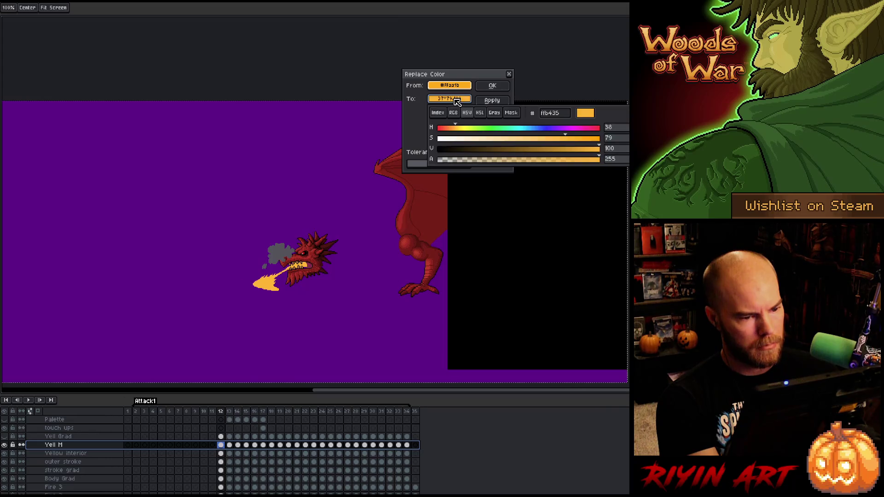
pyautogui.click(492, 85)
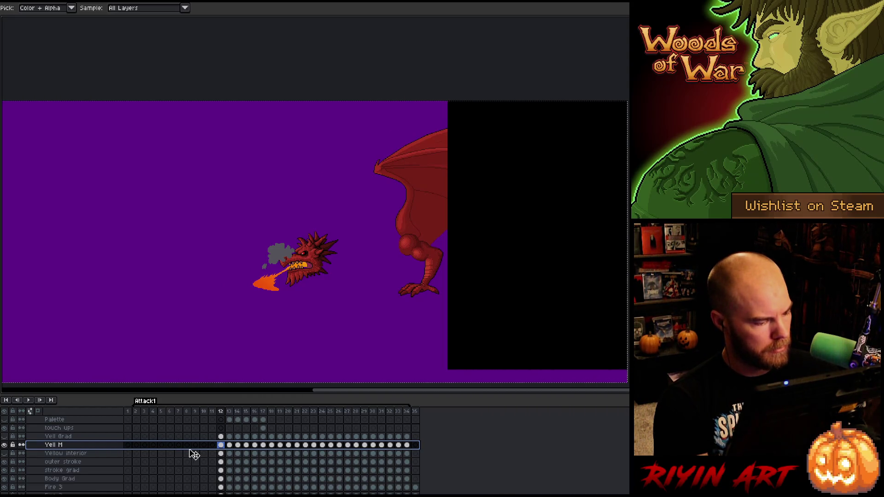
# Step: Move Yell Grad below Yell M, make it visible and play the animation
pyautogui.click(58, 436)
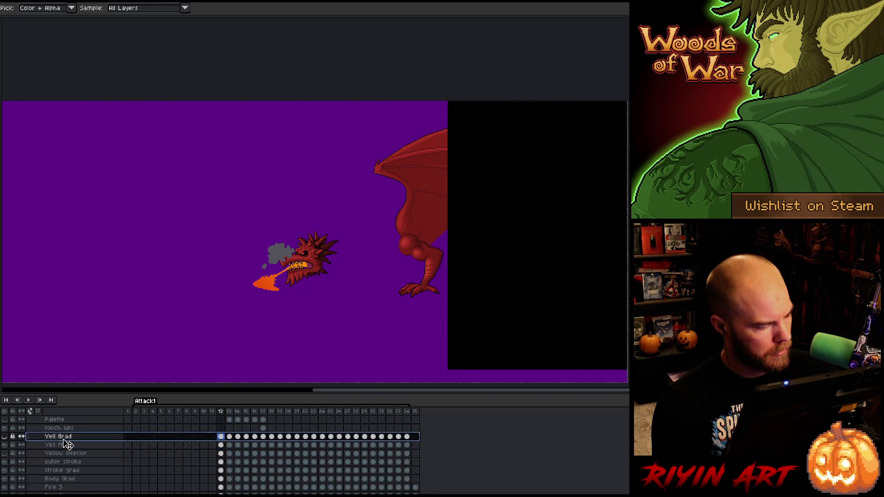
pyautogui.moveTo(69, 454); pyautogui.dragTo(67, 449)
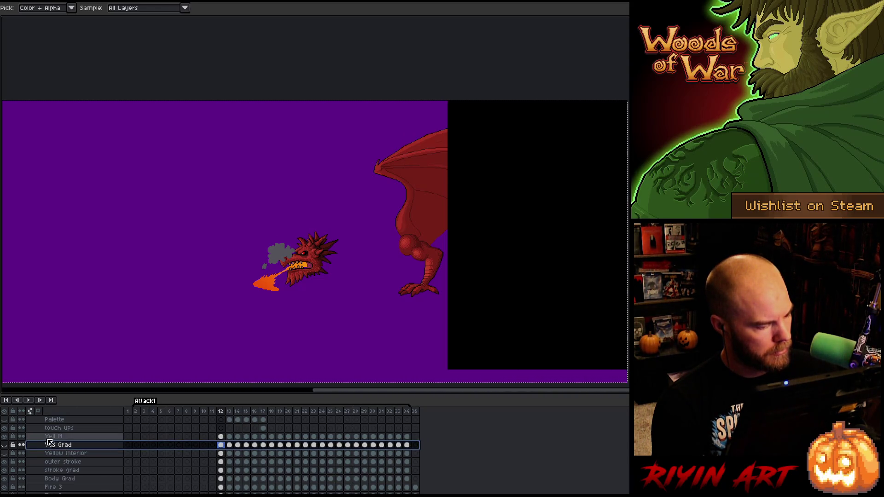
pyautogui.click(4, 445)
pyautogui.press('Return')
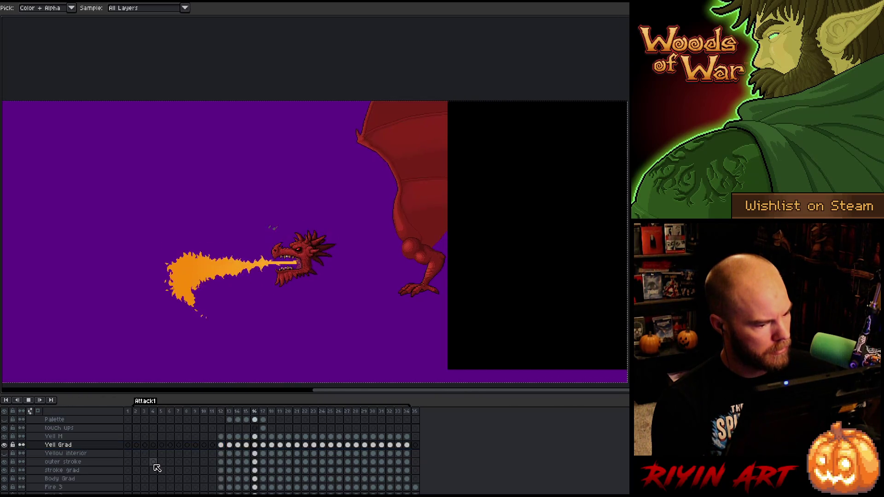
# Step: Delete the Yell M layer, go to frame 12 and select the Yell Grad layer
pyautogui.click(61, 437)
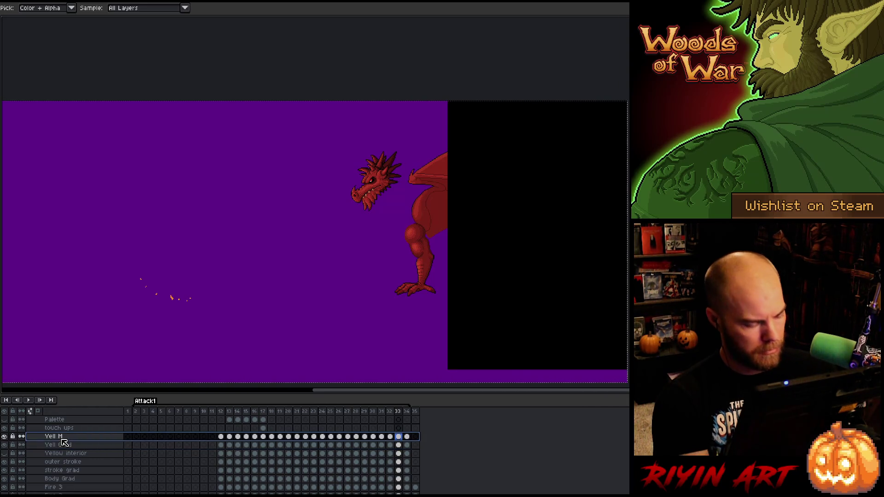
pyautogui.press('Delete')
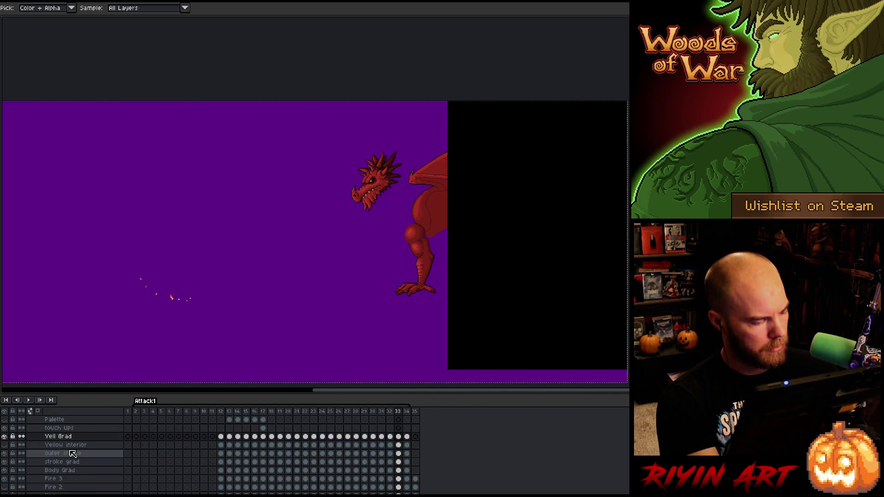
pyautogui.hotkey('ctrl', 'z')
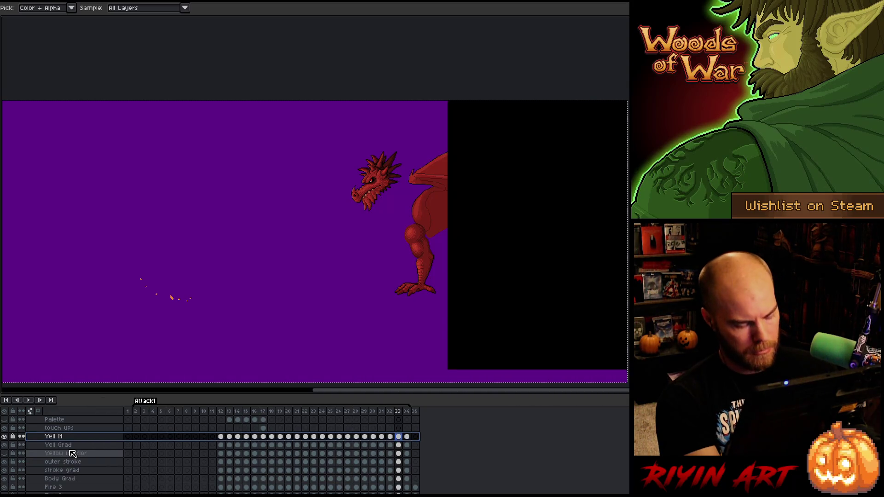
pyautogui.press('Delete')
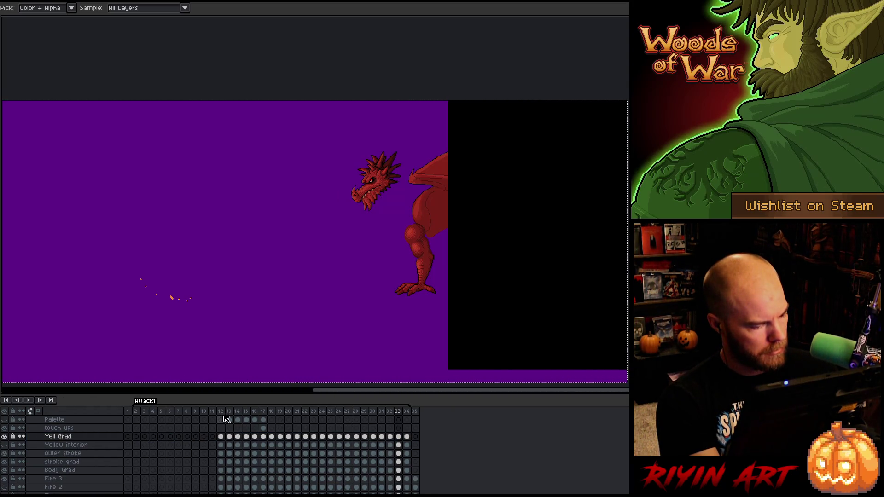
pyautogui.click(223, 416)
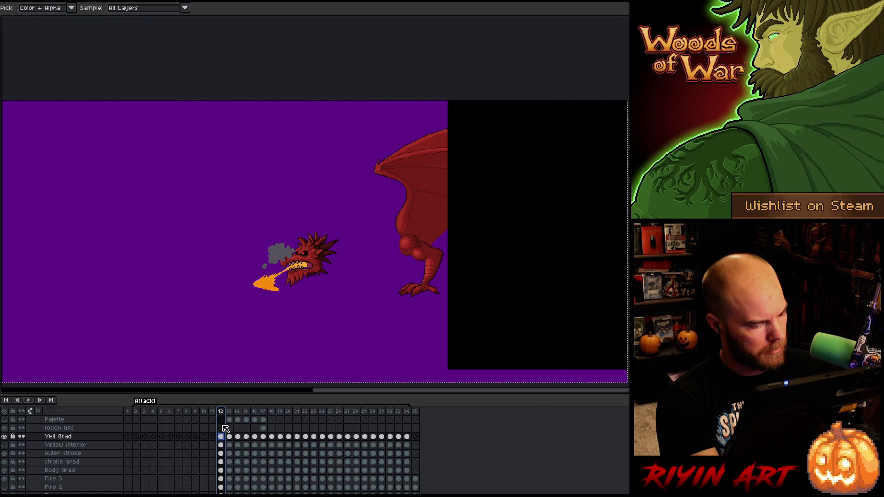
pyautogui.click(61, 437)
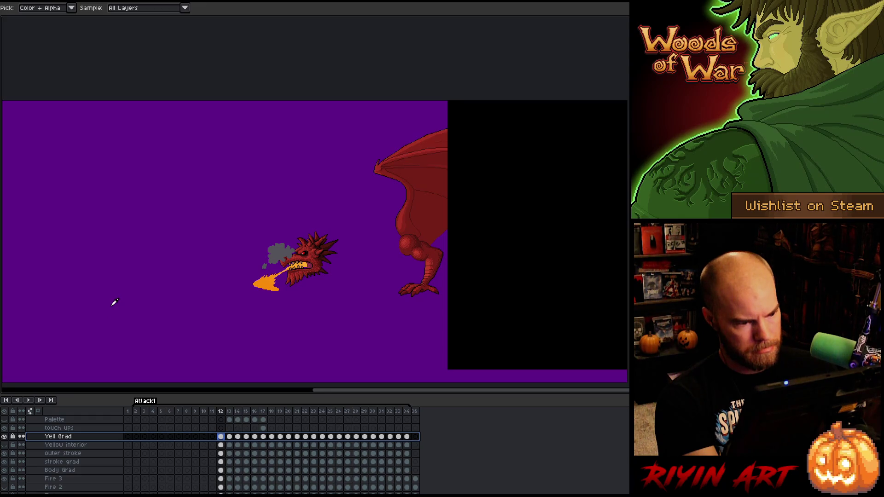
# Step: Replace the purple on Yell Grad with a transparent colour and play the result
pyautogui.hotkey('shift', 'r')
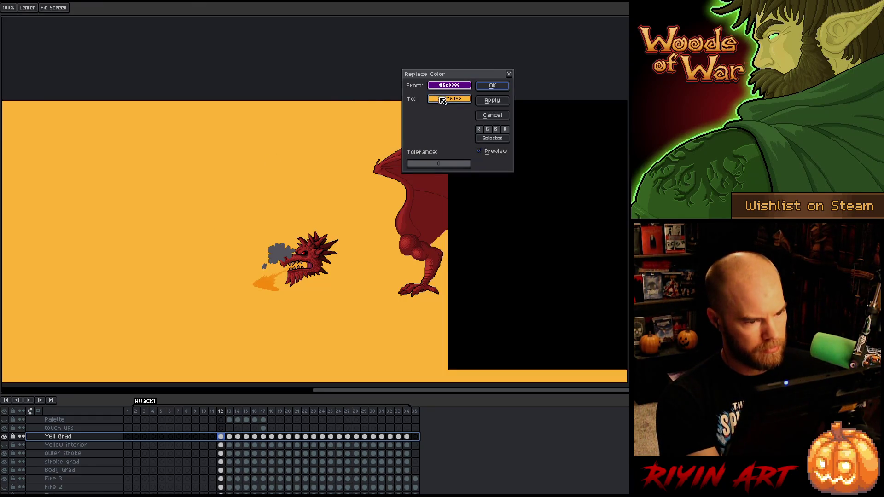
pyautogui.click(446, 91)
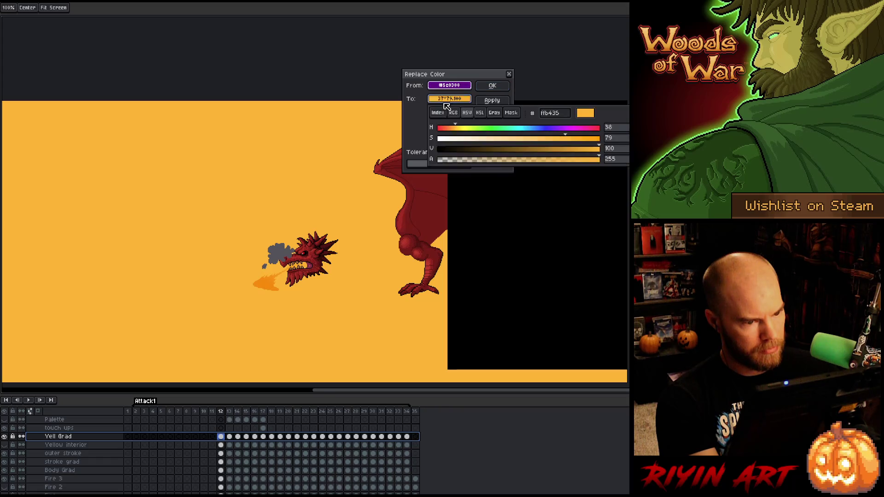
pyautogui.click(449, 99)
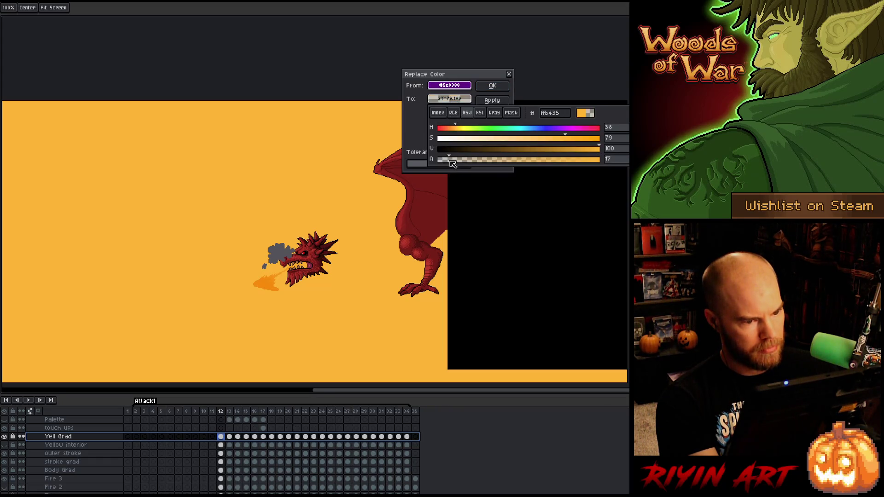
pyautogui.click(489, 87)
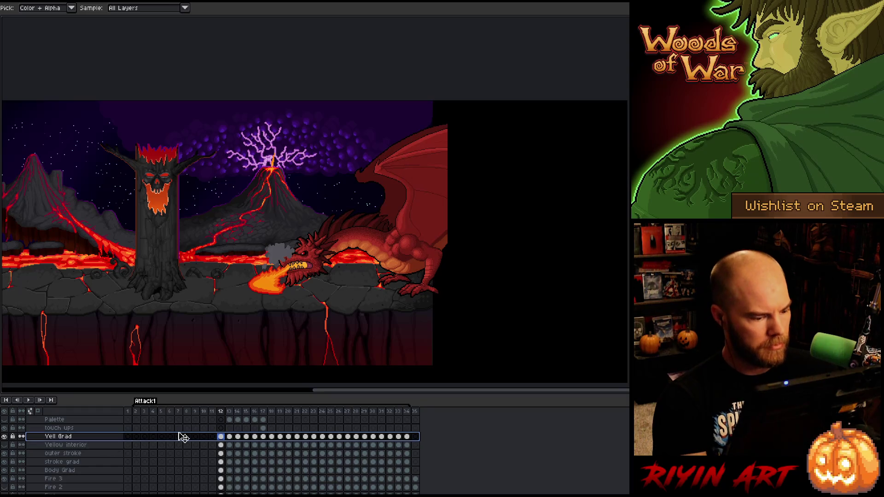
pyautogui.press('Return')
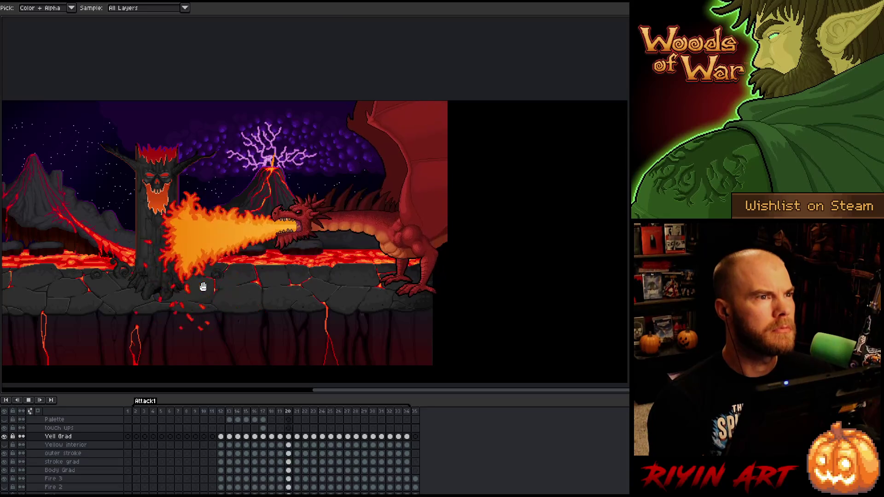
pyautogui.press('Return')
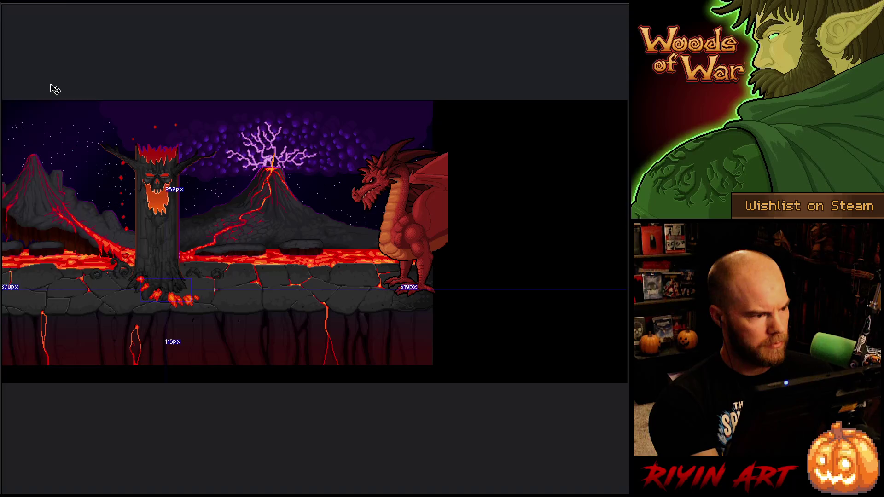
# Step: Leave fullscreen and Save As a new file, keeping the suggested versioned name
pyautogui.hotkey('ctrl', 'f')
pyautogui.click(8, 6)
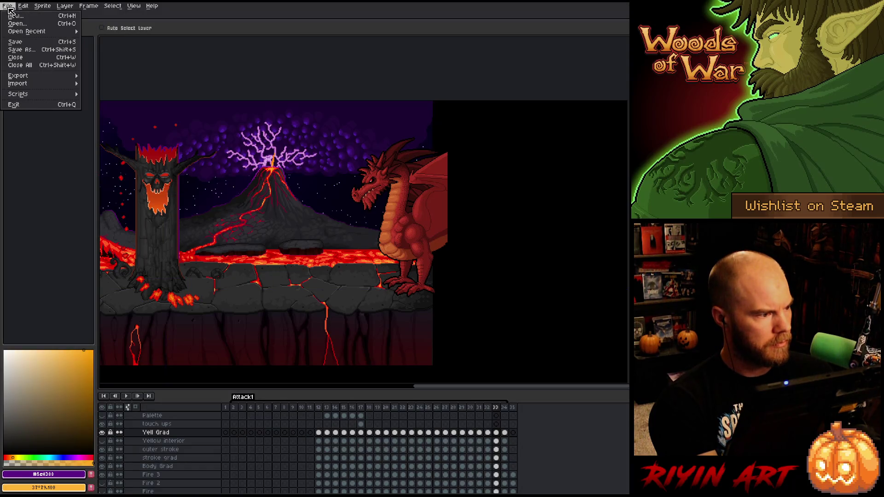
pyautogui.click(23, 50)
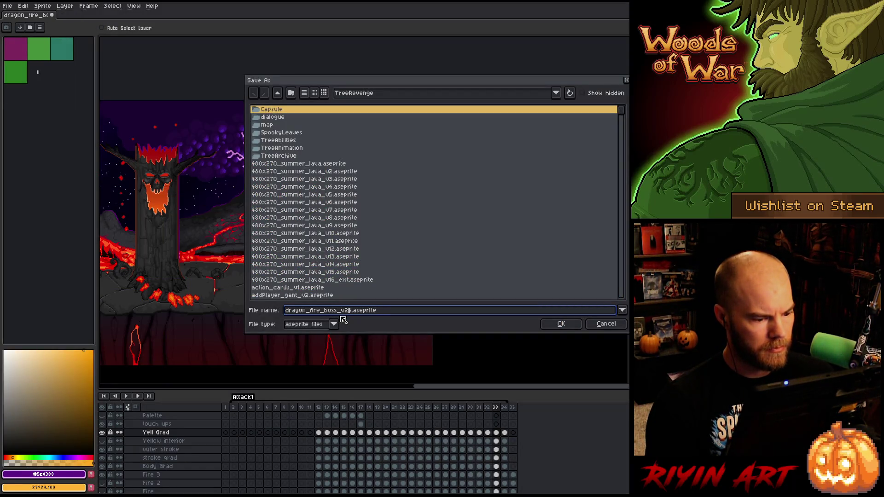
pyautogui.press('Return')
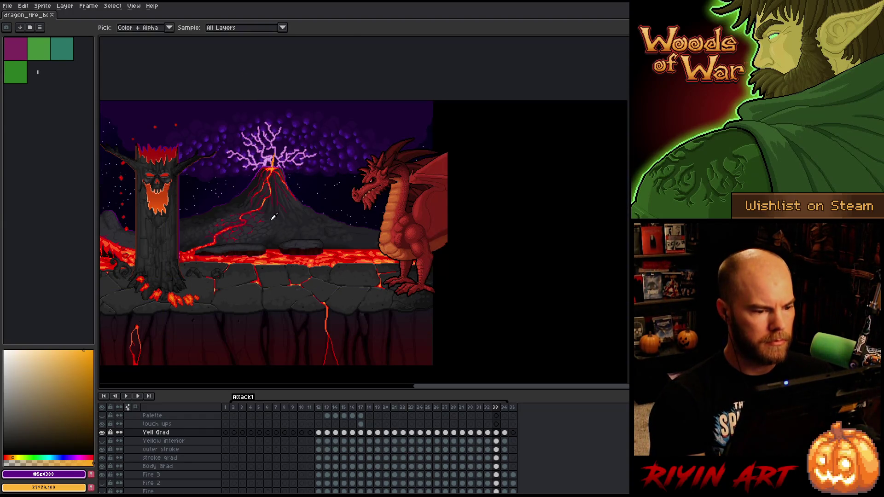
pyautogui.scroll(2, 273, 217)
pyautogui.press('Return')
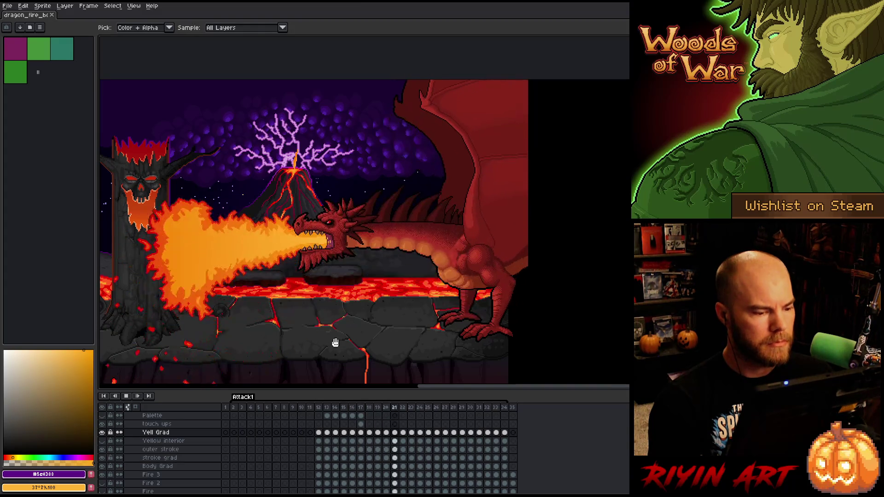
pyautogui.press('Return')
pyautogui.press('v')
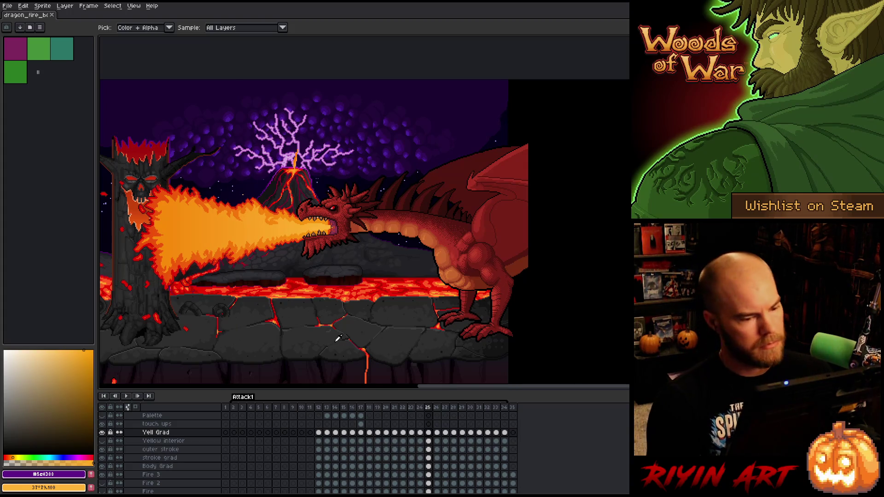
pyautogui.scroll(1, 367, 232)
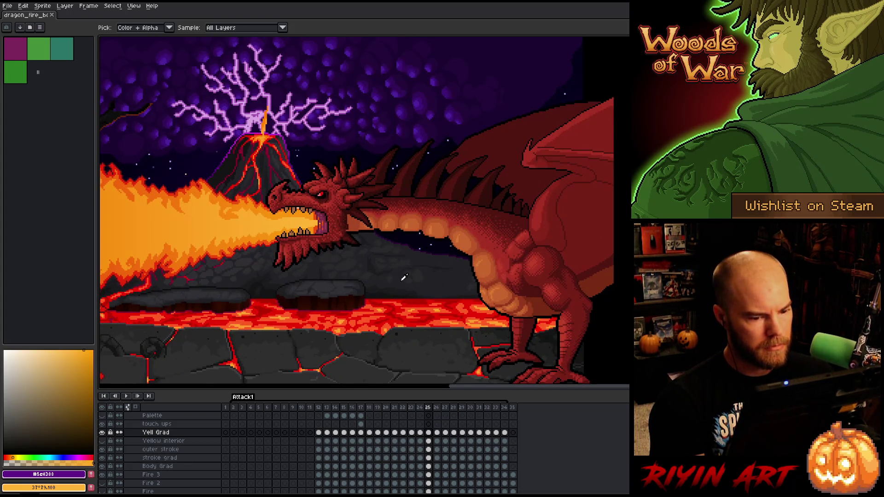
pyautogui.scroll(-1, 404, 277)
pyautogui.scroll(-2, 299, 467)
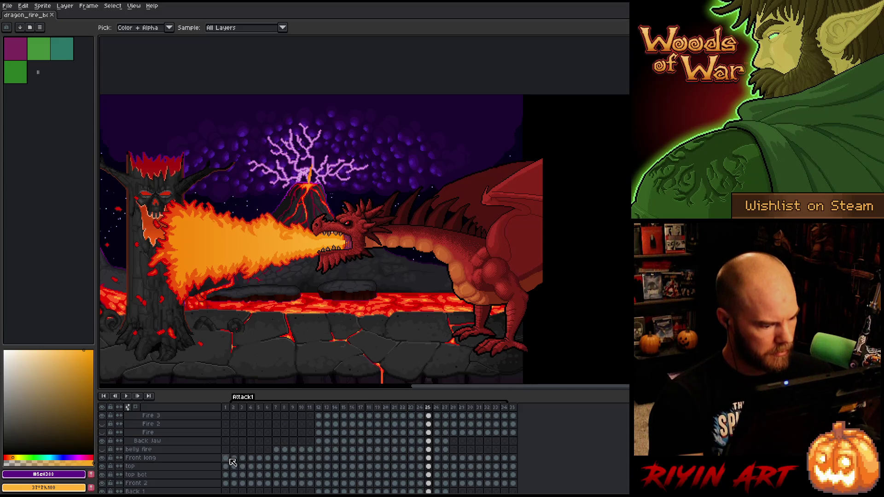
pyautogui.scroll(-5, 207, 466)
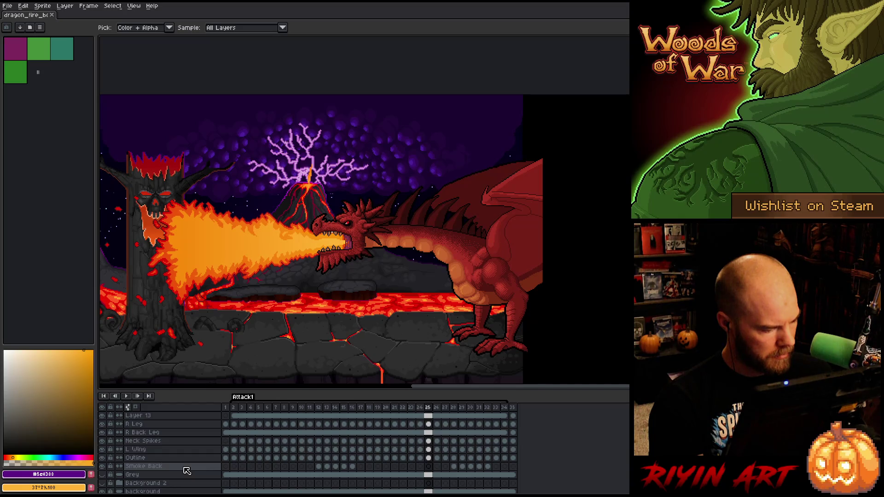
# Step: Duplicate the Outline layer and drag 'Outline Copy' up between Guide and Smoke
pyautogui.scroll(-1, 187, 470)
pyautogui.rightClick(168, 447)
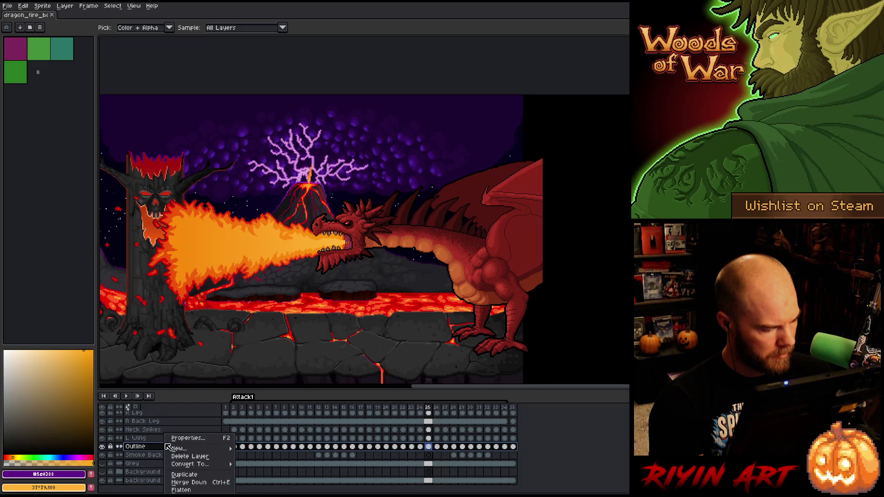
pyautogui.click(184, 476)
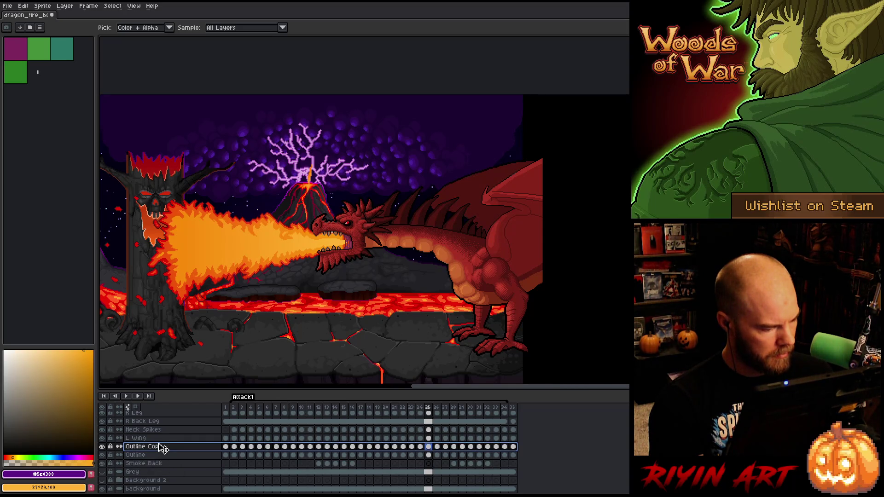
pyautogui.scroll(5, 163, 448)
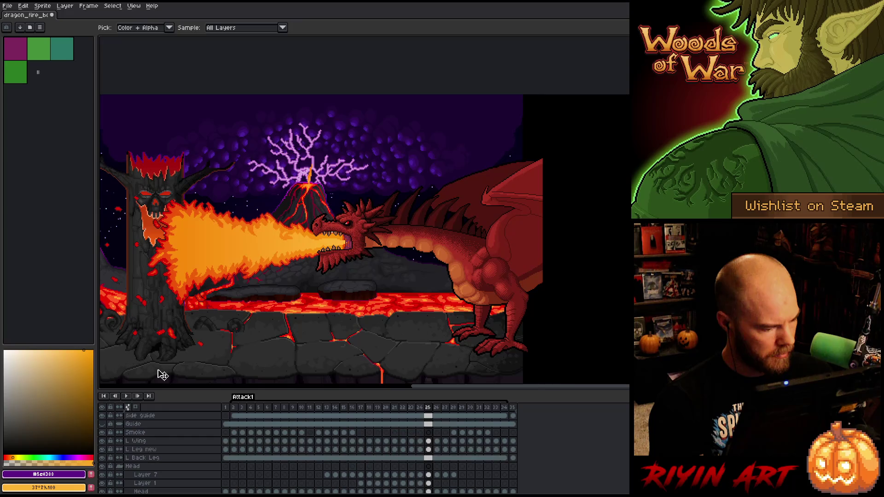
pyautogui.moveTo(165, 434); pyautogui.dragTo(164, 433)
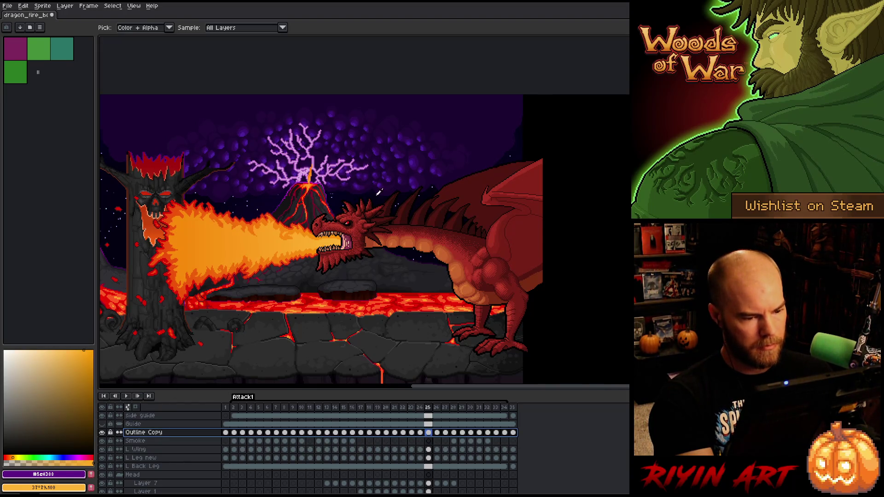
pyautogui.scroll(5, 379, 192)
# Step: Replace black with a fully transparent colour (alpha 0) on the Outline Copy layer
pyautogui.hotkey('shift', 'r')
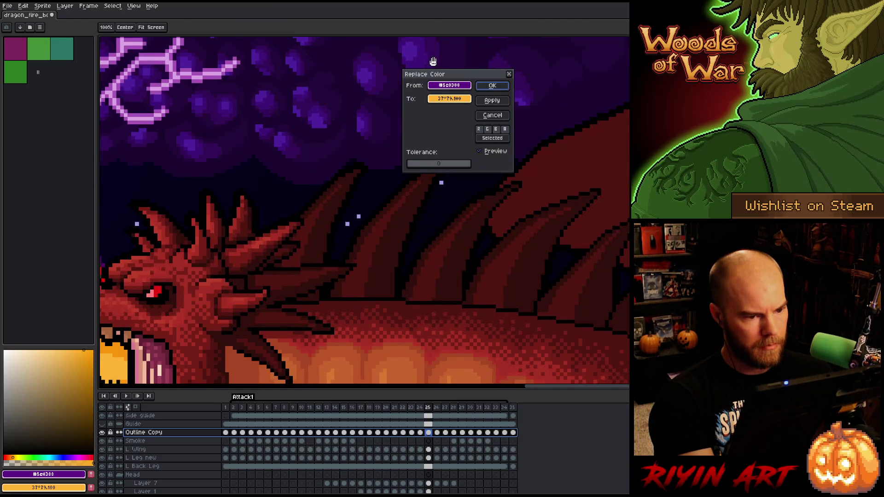
pyautogui.click(528, 172)
pyautogui.click(525, 180)
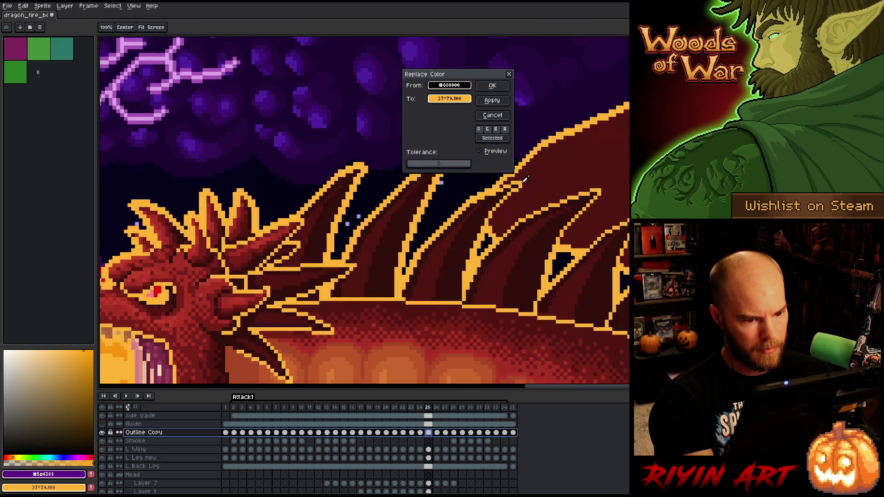
pyautogui.click(460, 97)
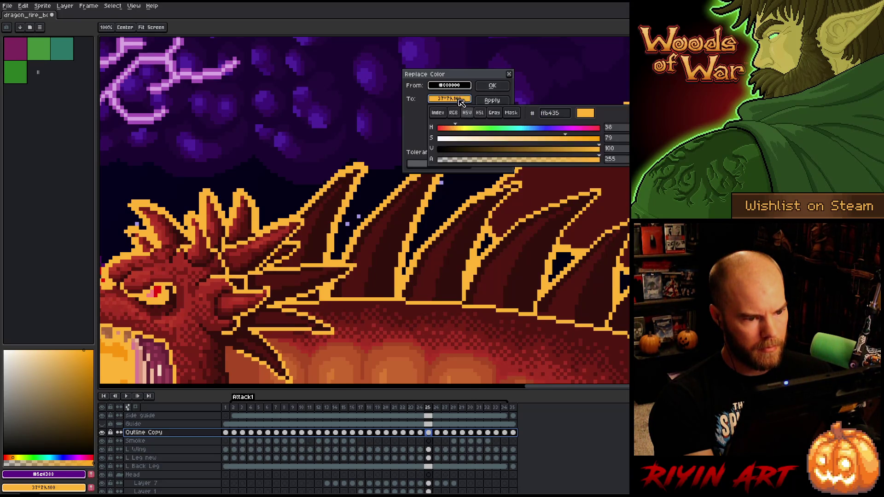
pyautogui.moveTo(462, 160); pyautogui.dragTo(346, 141)
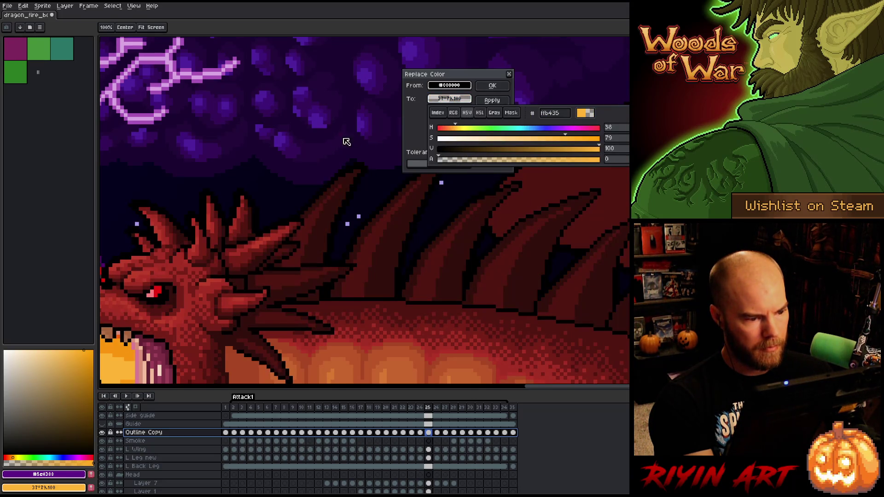
pyautogui.click(176, 134)
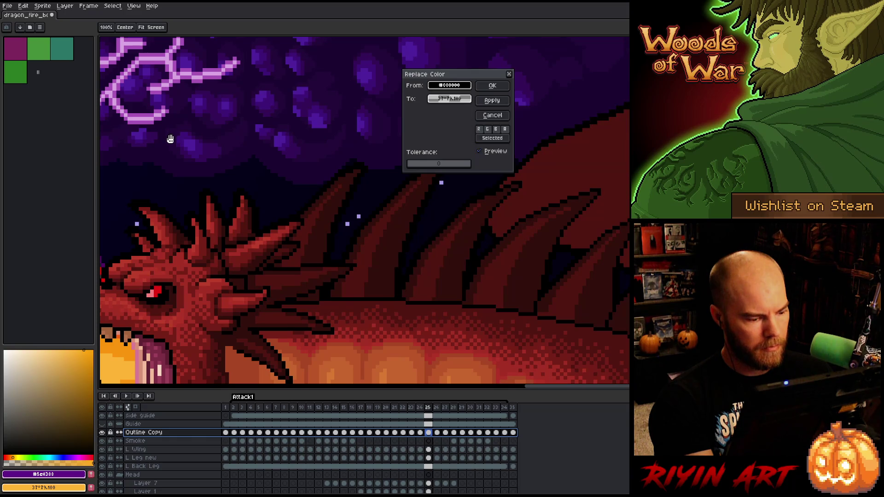
pyautogui.click(493, 86)
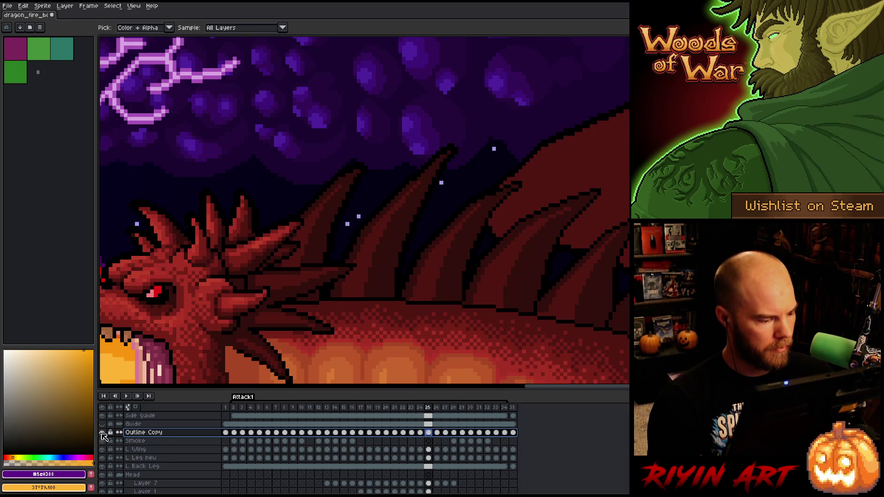
# Step: Solo the Outline Copy layer and drop Hue/Saturation Lightness to minimum to blacken the dragon
pyautogui.click(102, 434)
pyautogui.scroll(-3, 256, 315)
pyautogui.scroll(3, 296, 248)
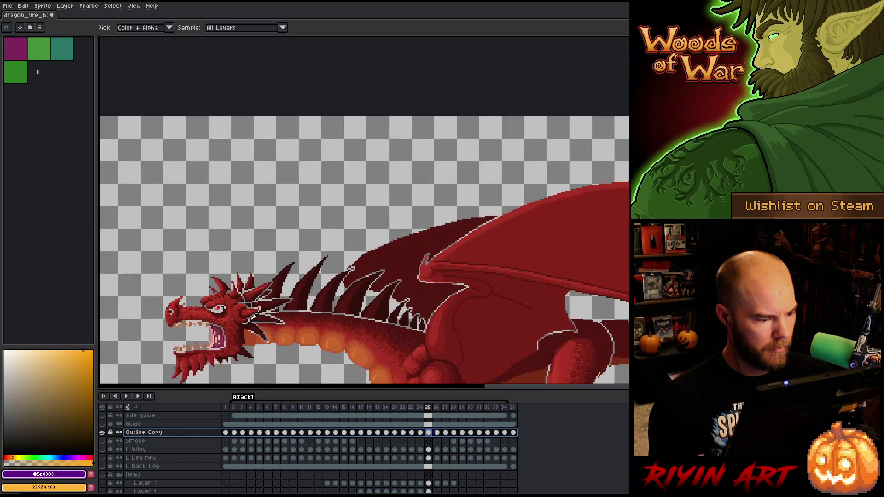
pyautogui.hotkey('ctrl', 'u')
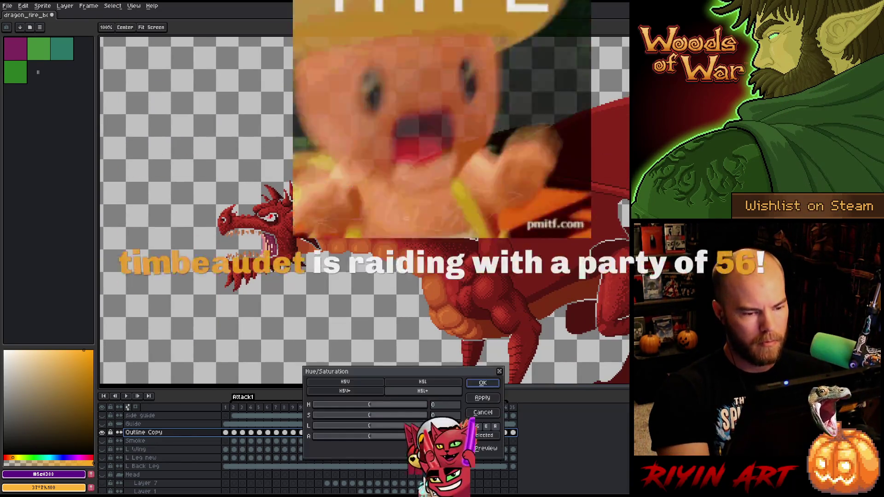
pyautogui.moveTo(369, 426); pyautogui.dragTo(322, 429)
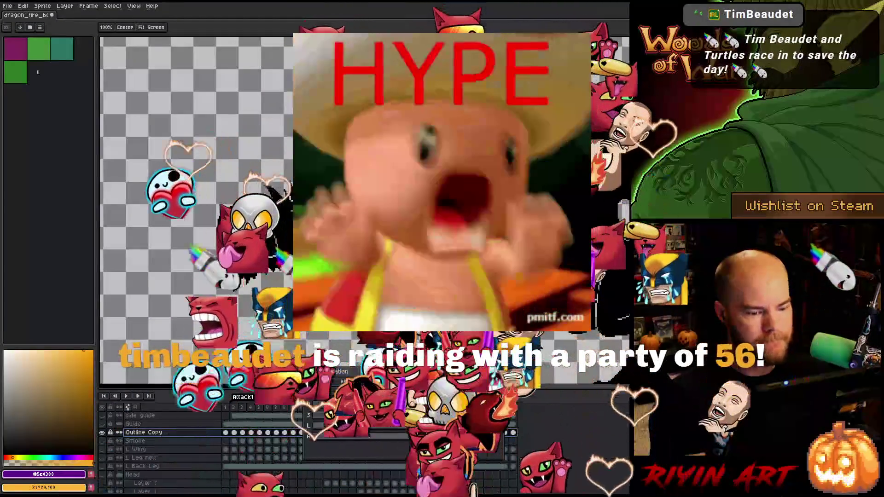
# Step: Show all layers again and start playing the animation
pyautogui.press('i')
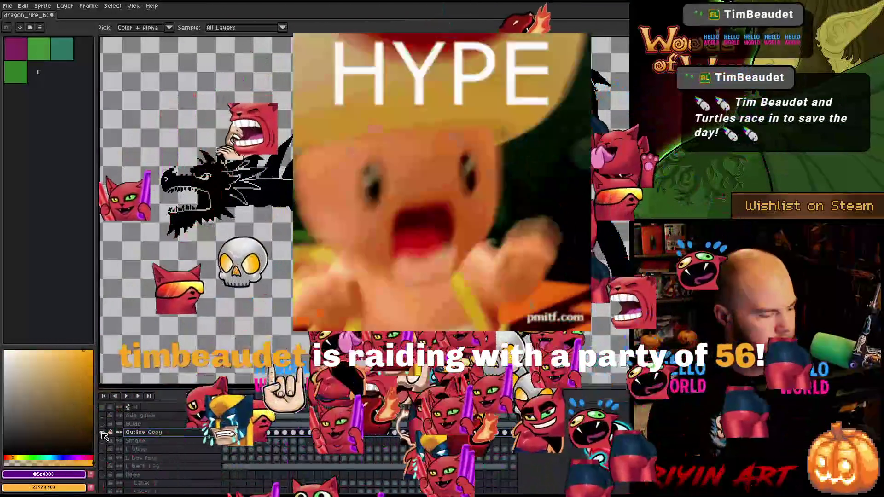
pyautogui.keyDown('alt'); pyautogui.click(104, 436); pyautogui.keyUp('alt')
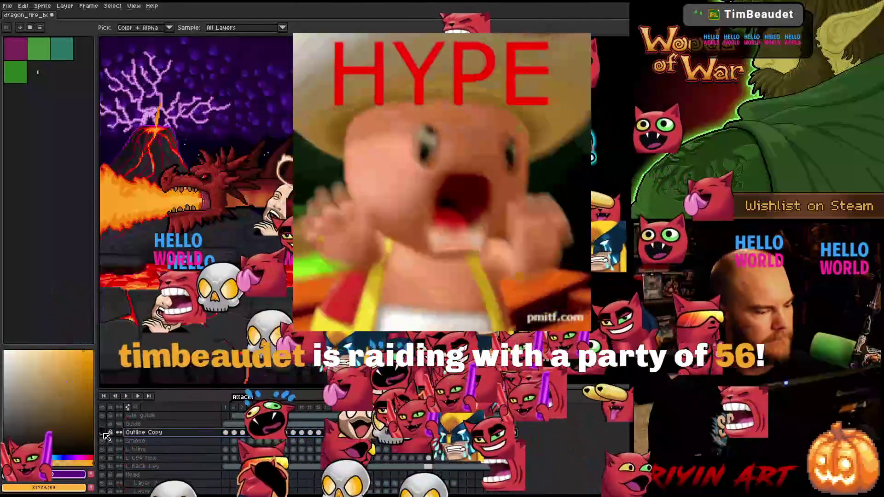
pyautogui.press('Return')
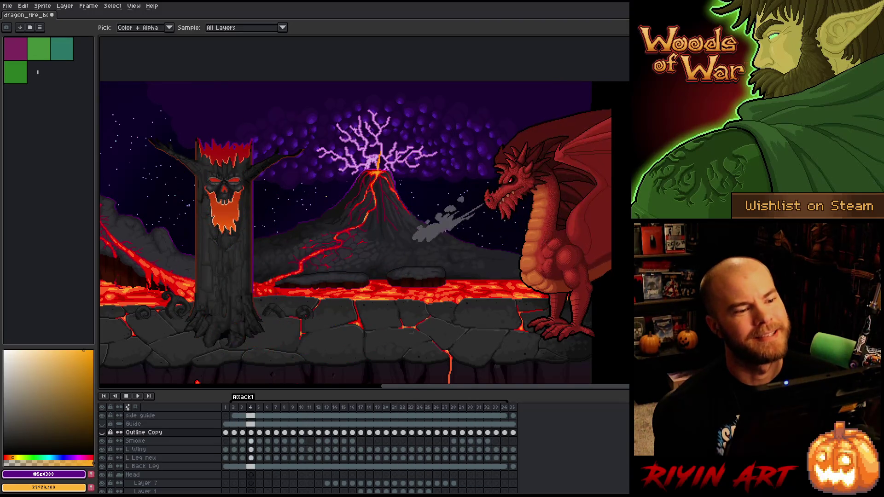
# Step: Stop playback and zoom and pan the view over the dragon
pyautogui.scroll(-2, 321, 300)
pyautogui.scroll(3, 321, 299)
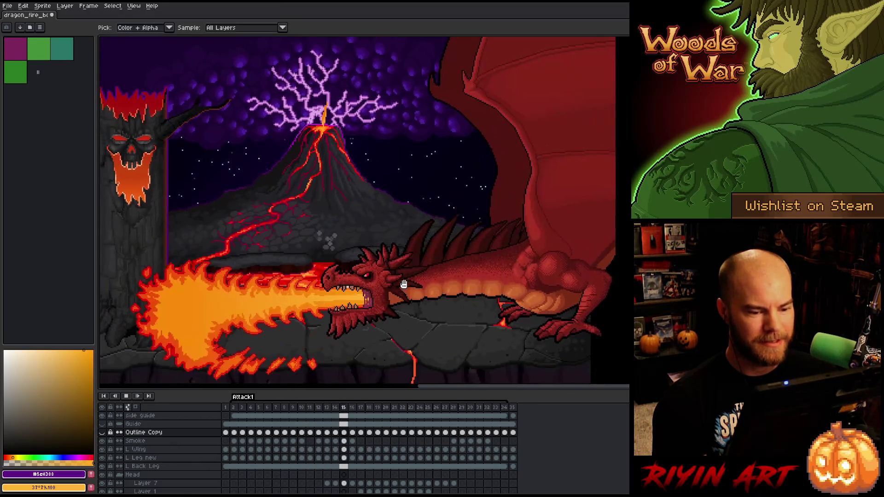
pyautogui.scroll(-1, 414, 287)
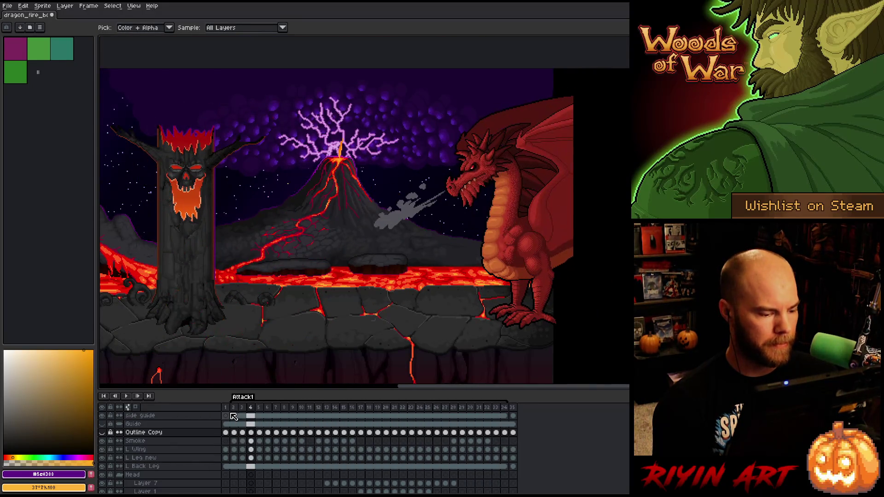
pyautogui.press('Return')
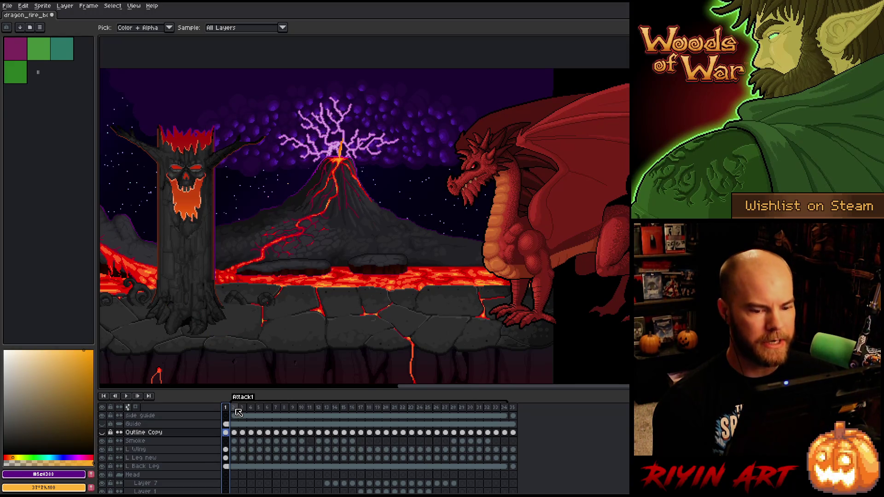
pyautogui.scroll(3, 339, 223)
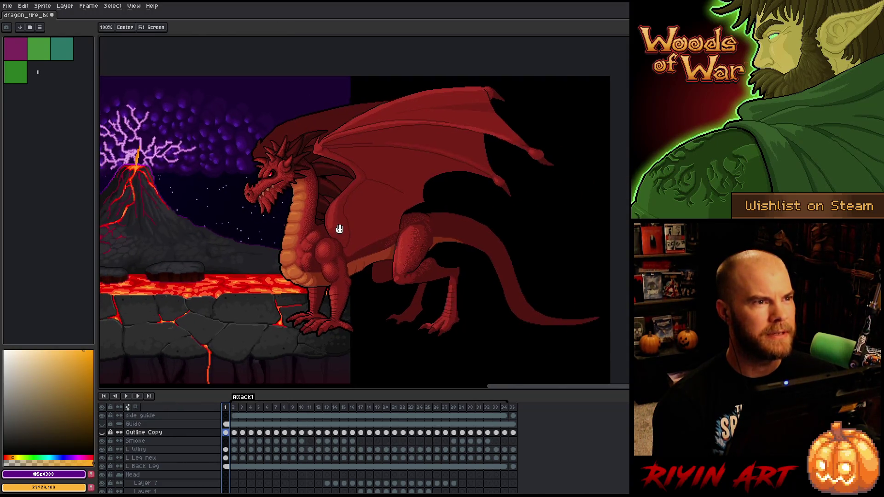
pyautogui.moveTo(437, 256); pyautogui.dragTo(433, 270)
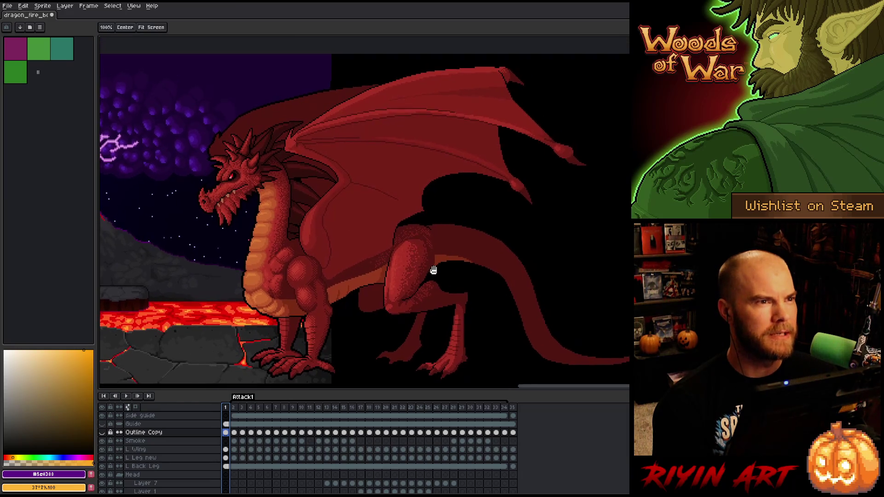
pyautogui.scroll(-1, 437, 267)
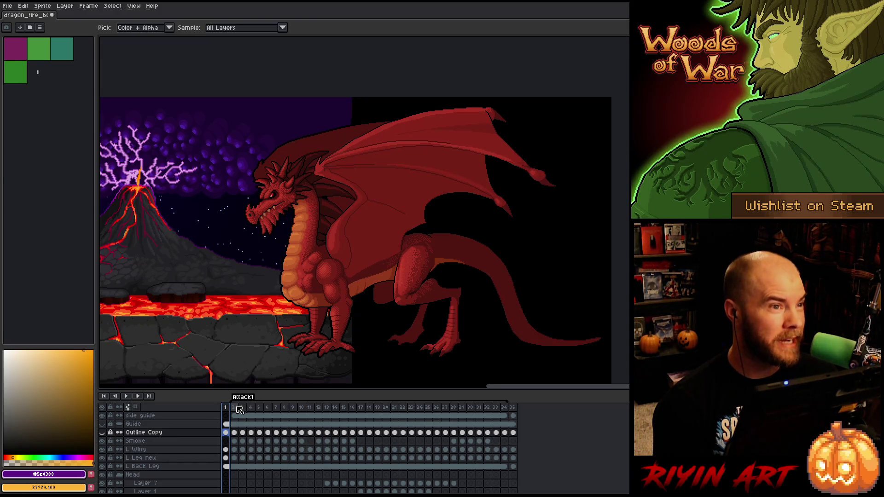
# Step: Select a frame range in the timeline starting at frame 3
pyautogui.moveTo(239, 410); pyautogui.dragTo(352, 407)
pyautogui.moveTo(183, 223); pyautogui.dragTo(413, 208)
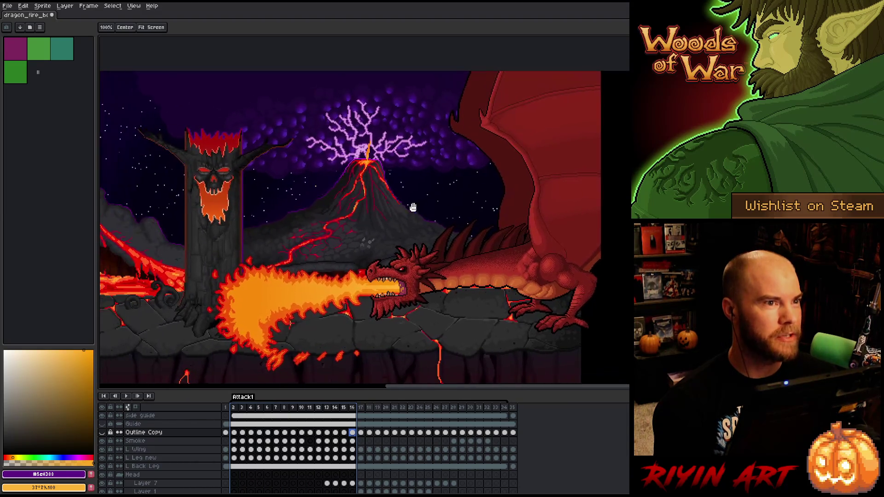
pyautogui.press('i')
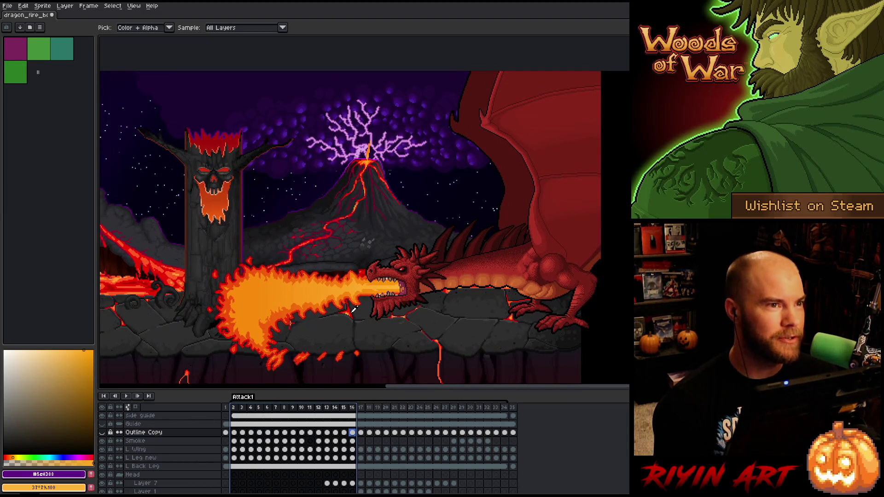
pyautogui.moveTo(439, 299); pyautogui.dragTo(423, 302)
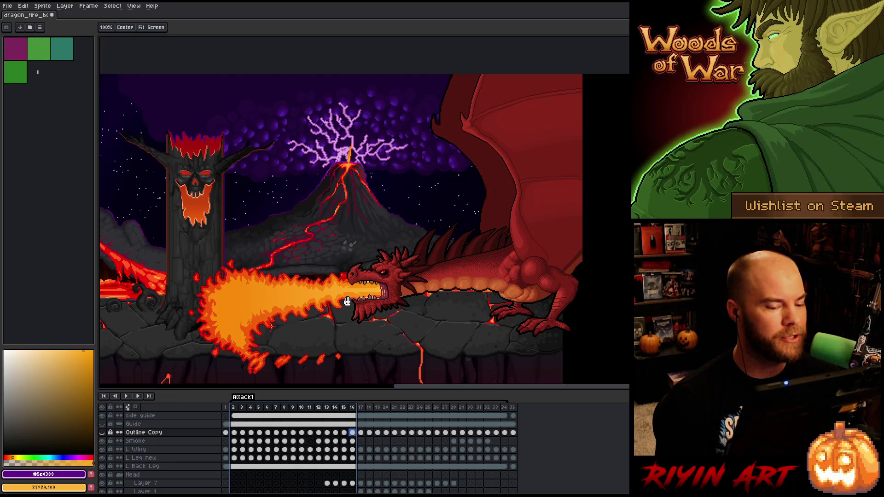
pyautogui.press('i')
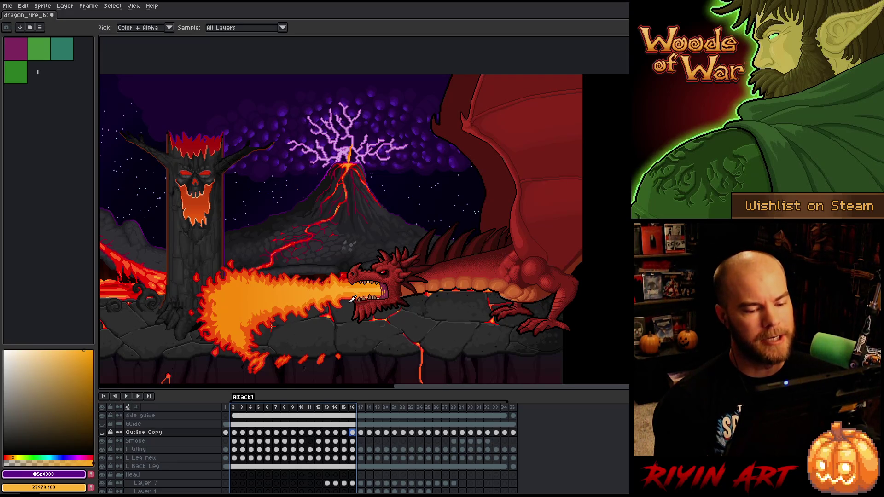
pyautogui.moveTo(242, 407)
pyautogui.mouseDown()
pyautogui.moveTo(498, 403)
pyautogui.moveTo(315, 412)
pyautogui.mouseUp()
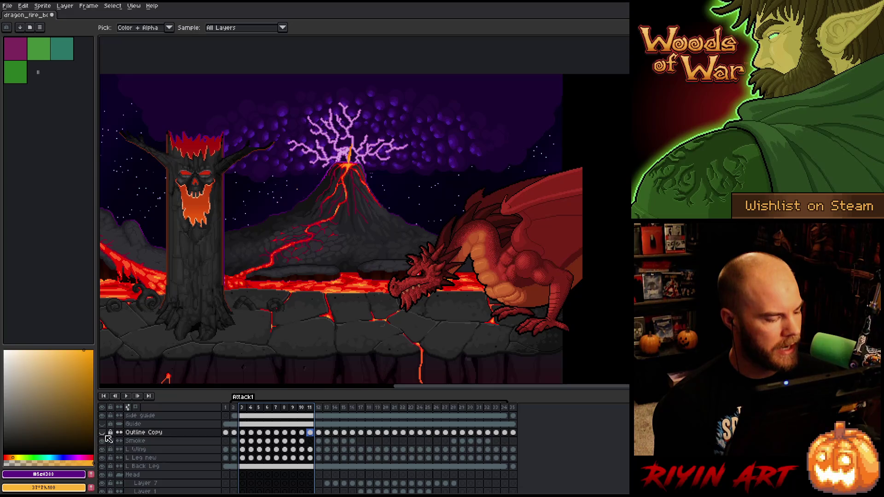
# Step: Preview the Outline Copy silhouette on frame 2, hide it, and select frames 3 to 18
pyautogui.click(103, 433)
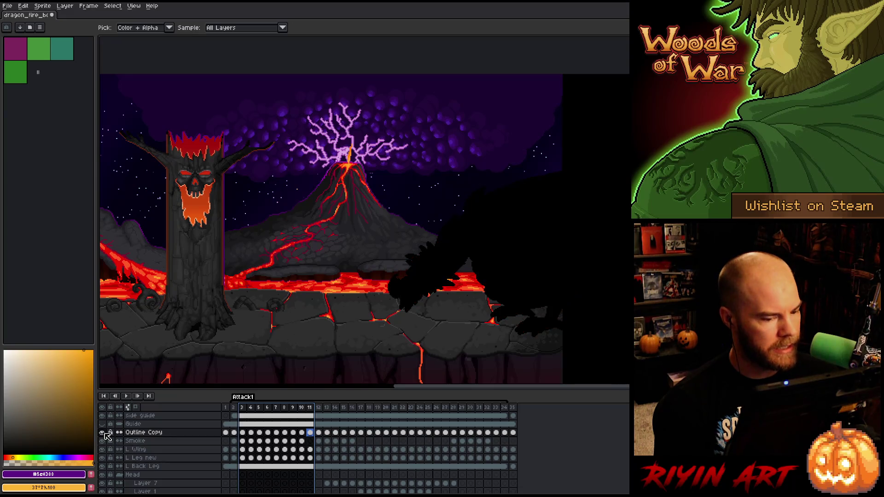
pyautogui.click(234, 436)
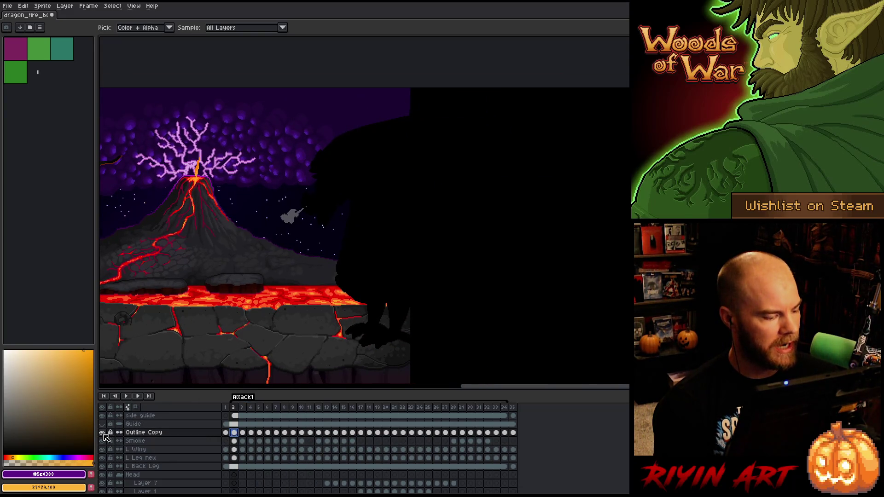
pyautogui.click(102, 433)
pyautogui.moveTo(241, 407); pyautogui.dragTo(369, 407)
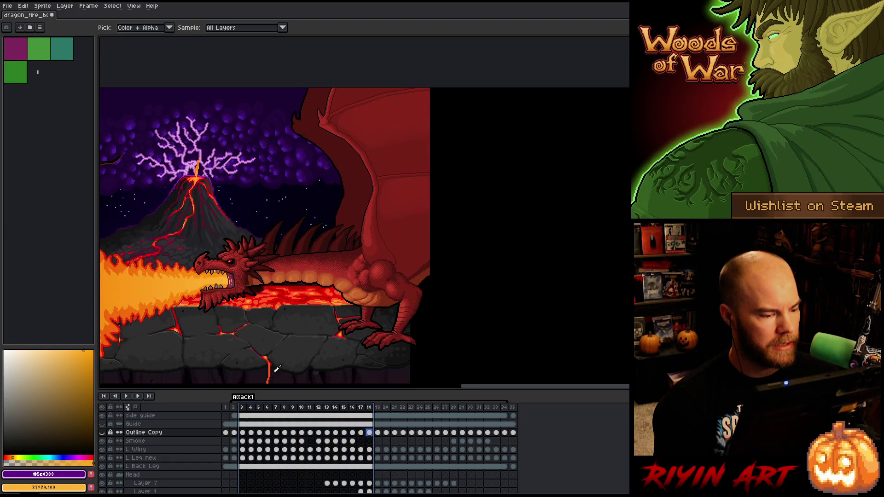
# Step: Sample the fire's orange, show and select the Outline Copy layer, and move to frame 2
pyautogui.click(203, 279)
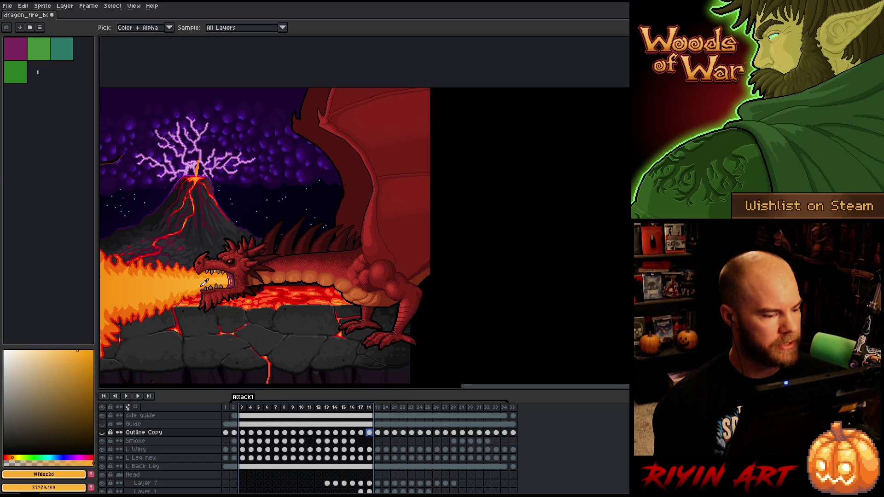
pyautogui.click(102, 432)
pyautogui.click(149, 434)
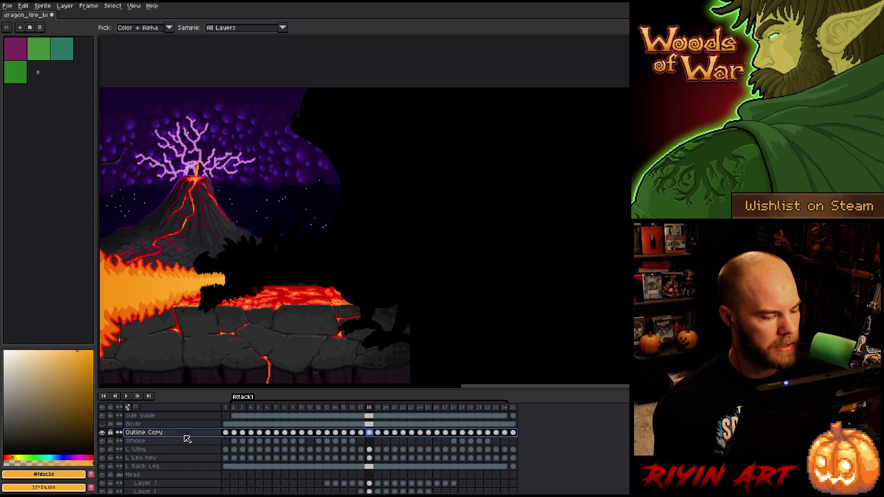
pyautogui.click(226, 433)
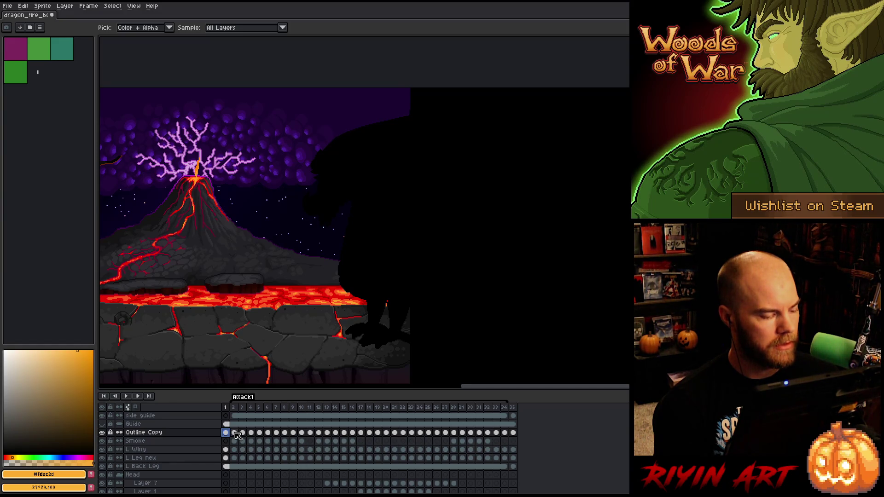
pyautogui.click(198, 432)
pyautogui.press('Right')
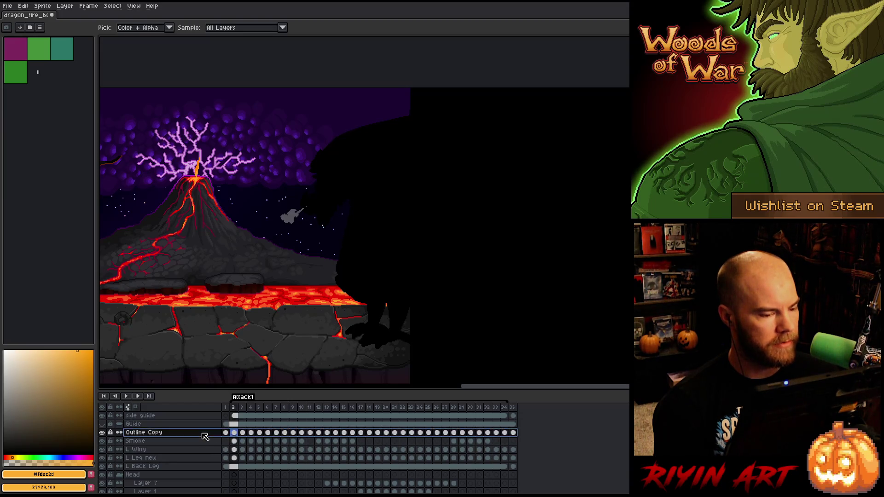
# Step: In the Outline effect, turn off the bottom and right cells and add the upper-left diagonal
pyautogui.hotkey('shift', 'o')
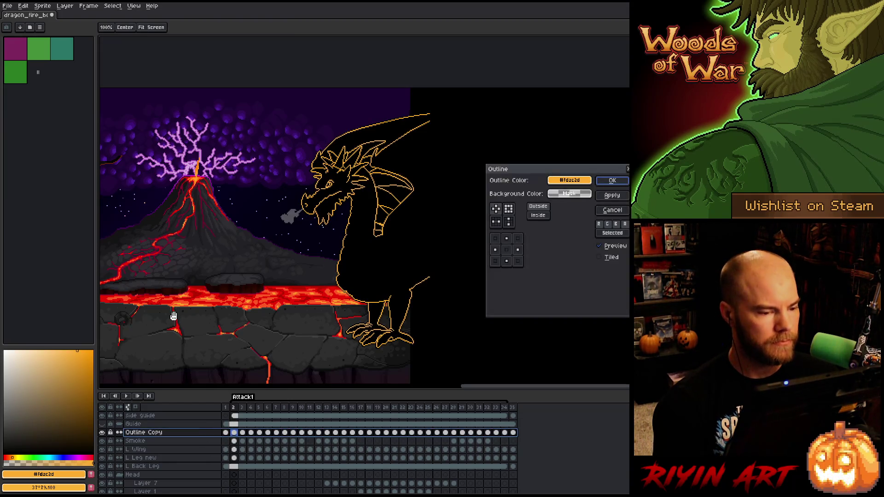
pyautogui.click(511, 263)
pyautogui.click(518, 249)
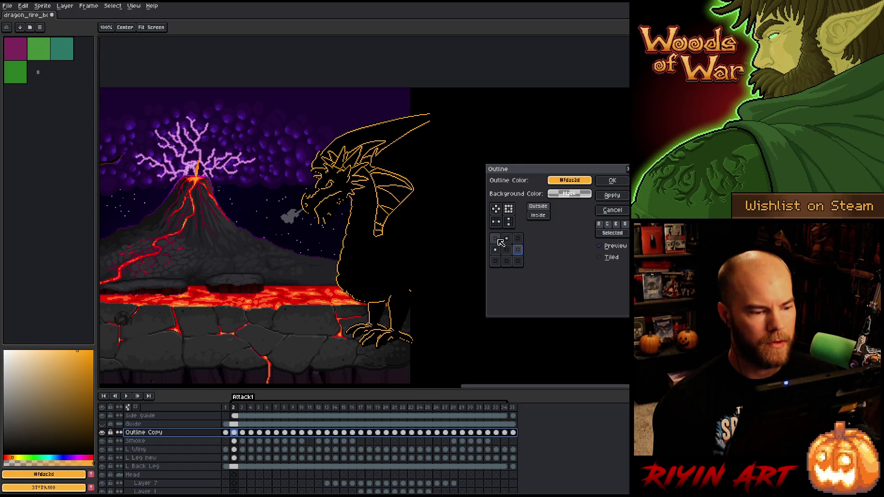
pyautogui.click(495, 238)
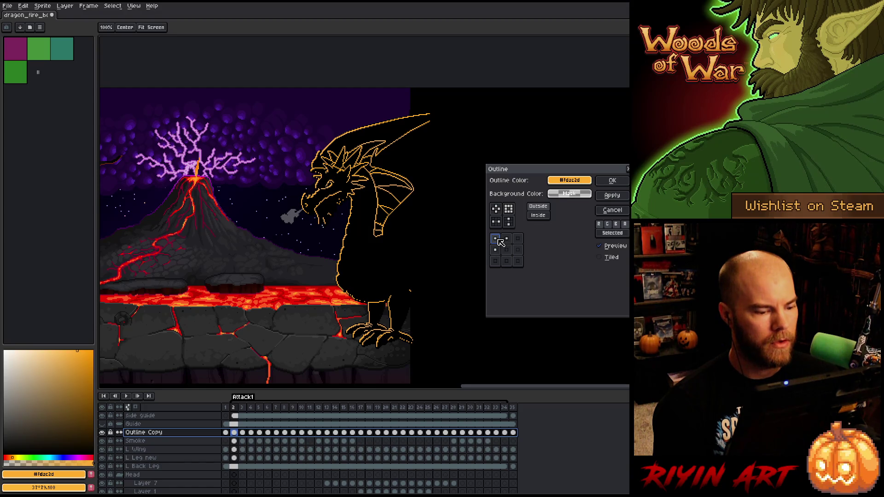
pyautogui.moveTo(357, 228); pyautogui.dragTo(290, 217)
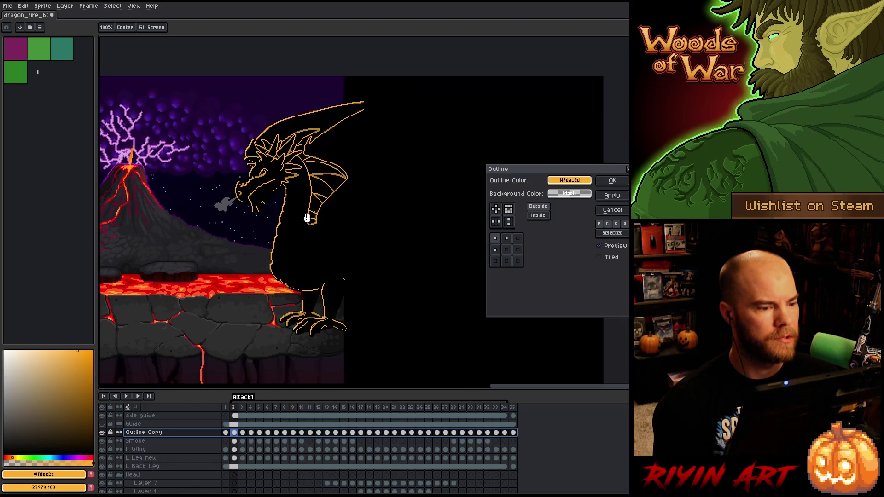
pyautogui.scroll(1, 286, 206)
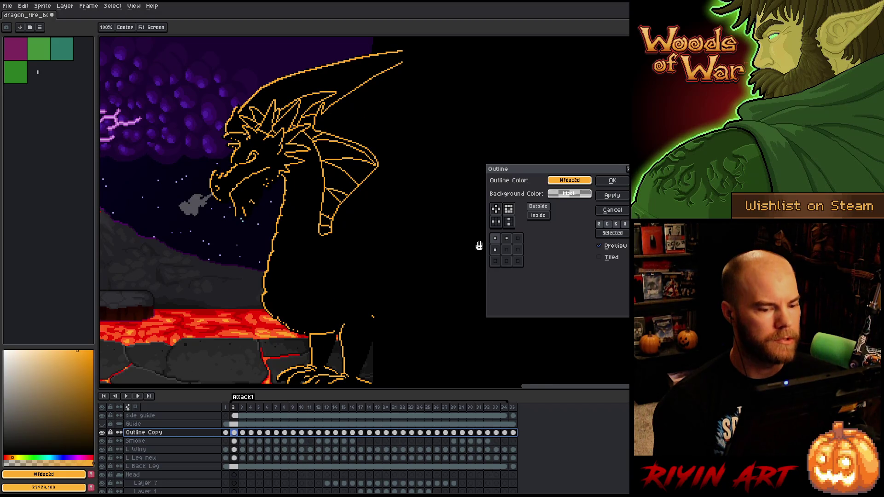
# Step: Experiment with the top, left and diagonal cells of the outline matrix
pyautogui.click(508, 239)
pyautogui.click(501, 249)
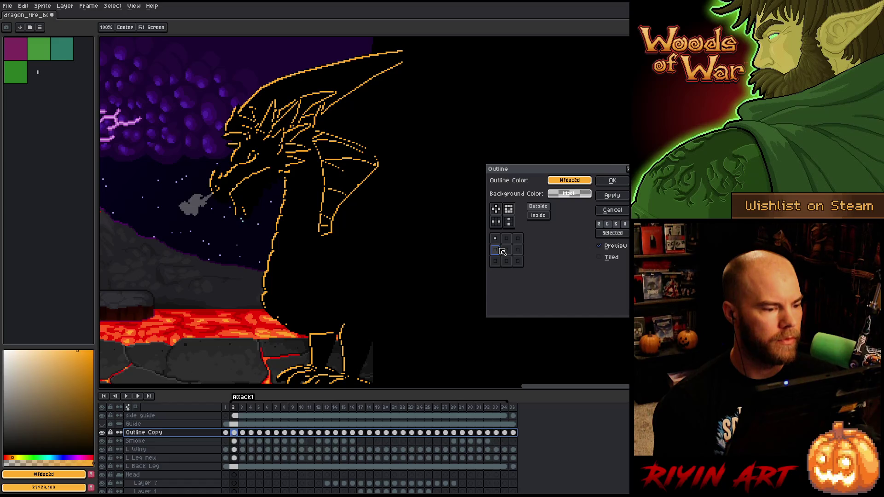
pyautogui.click(501, 251)
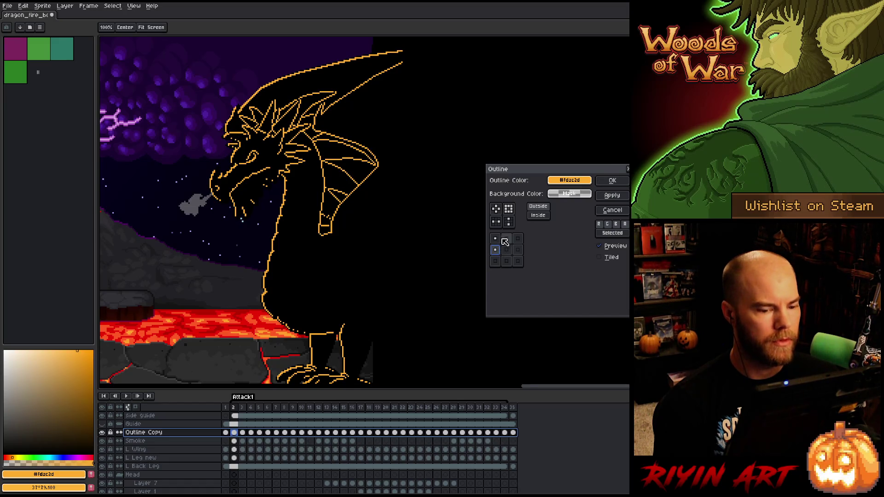
pyautogui.click(508, 239)
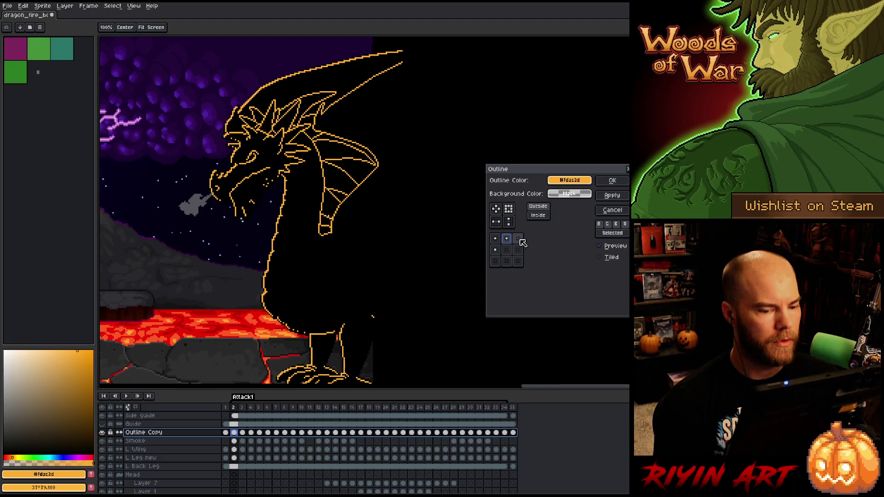
pyautogui.click(495, 262)
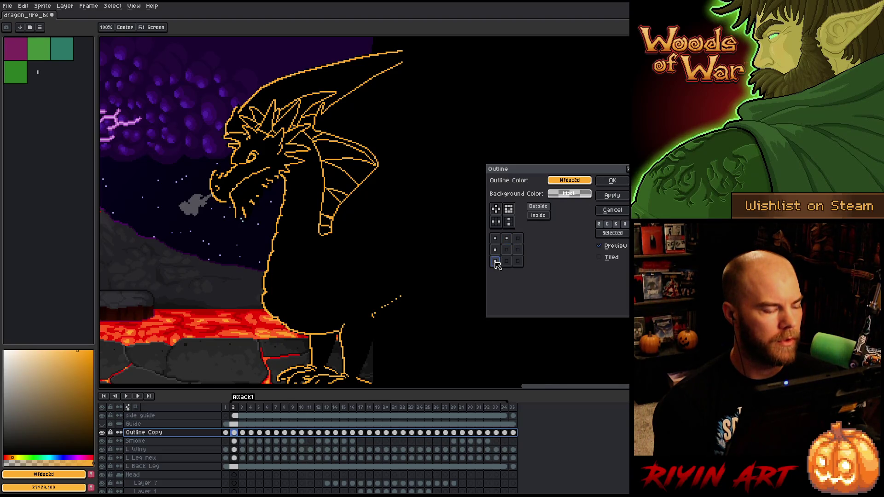
pyautogui.click(496, 261)
pyautogui.click(496, 262)
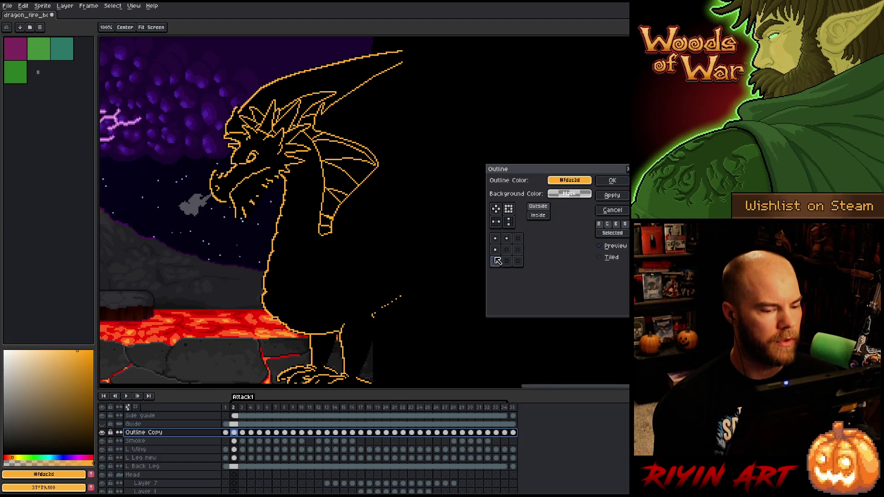
pyautogui.click(496, 240)
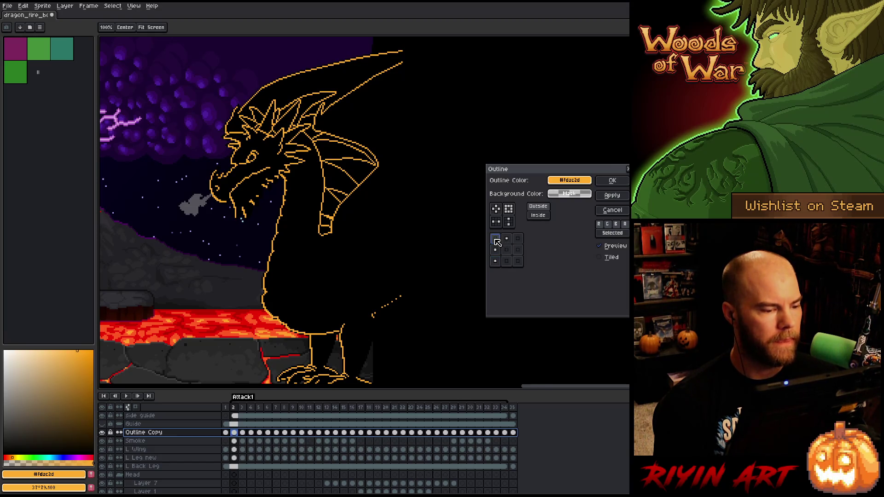
pyautogui.click(497, 261)
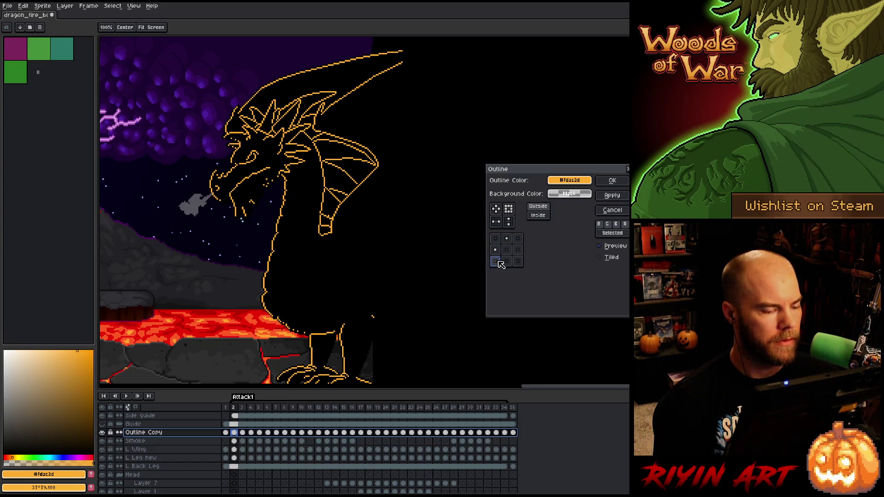
# Step: Settle on a plus-shaped outside outline, apply it, and check frames 3 to 6
pyautogui.click(538, 216)
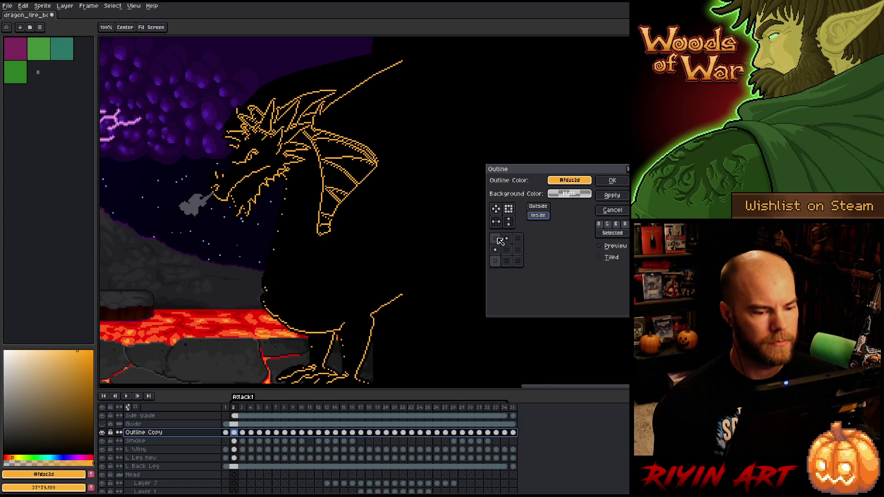
pyautogui.click(497, 209)
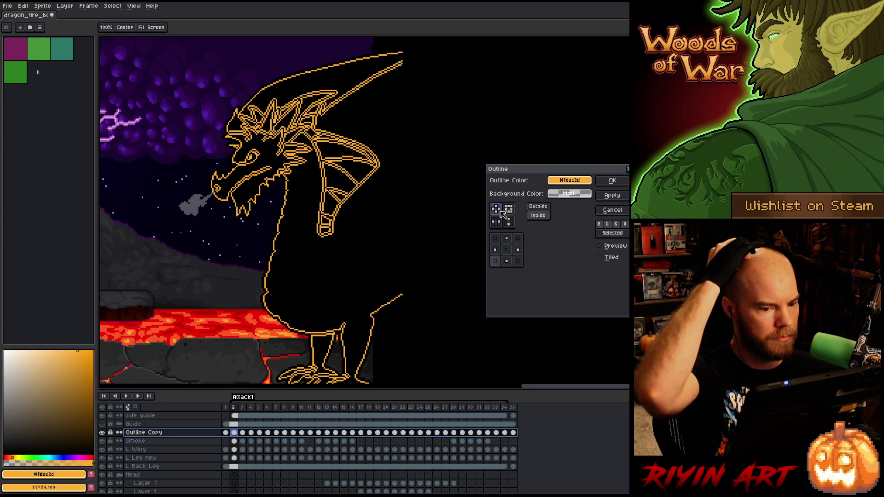
pyautogui.click(506, 261)
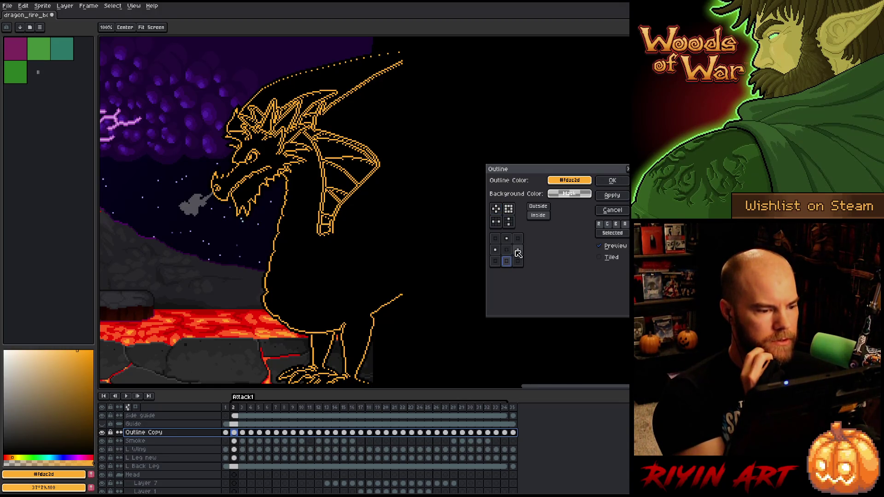
pyautogui.click(518, 253)
pyautogui.click(518, 253)
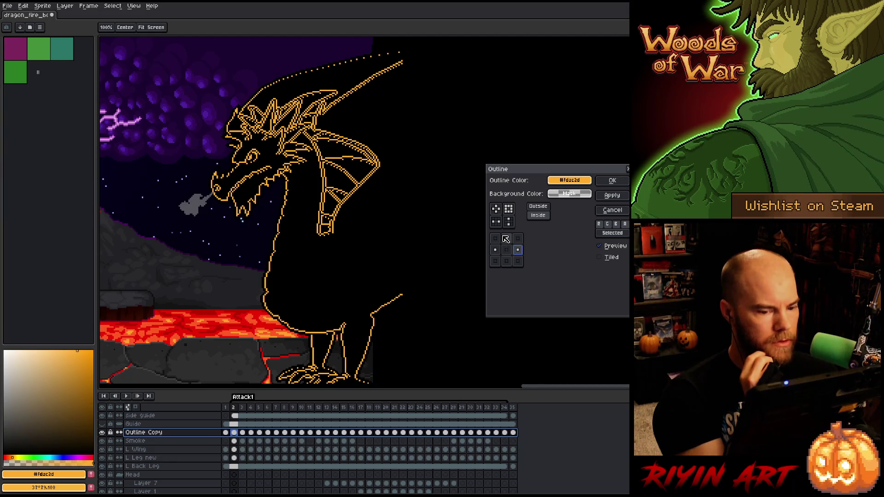
pyautogui.click(506, 238)
pyautogui.click(494, 250)
pyautogui.click(506, 261)
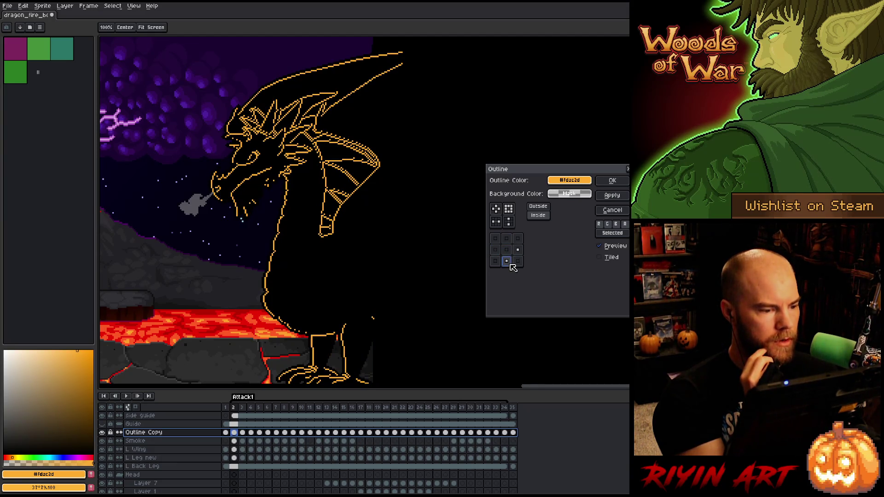
pyautogui.click(518, 261)
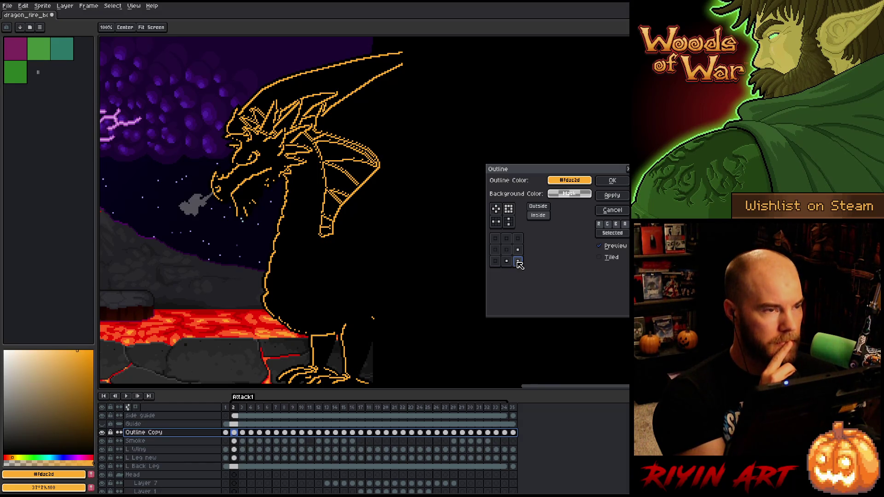
pyautogui.click(612, 180)
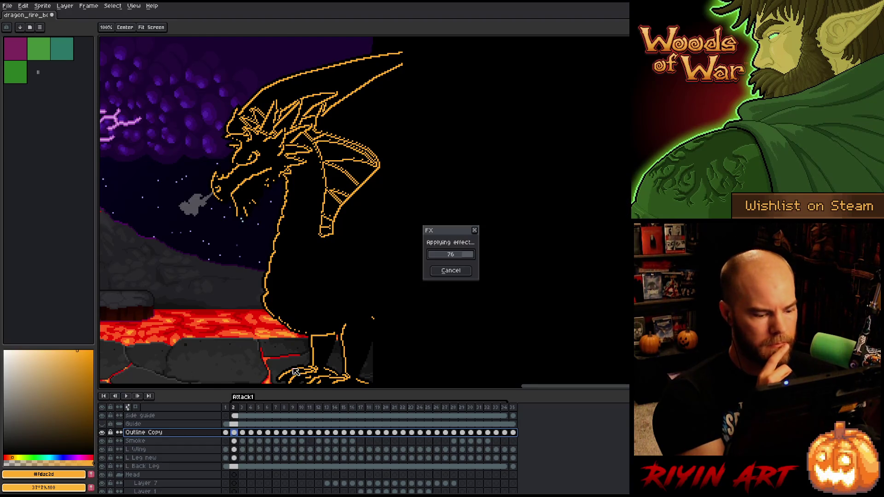
pyautogui.moveTo(242, 409)
pyautogui.mouseDown()
pyautogui.moveTo(434, 401)
pyautogui.moveTo(263, 402)
pyautogui.moveTo(348, 392)
pyautogui.mouseUp()
# Step: Inspect the outlined dragon on frame 15, recentring the view on its head
pyautogui.press('space')
pyautogui.moveTo(181, 318); pyautogui.dragTo(322, 224)
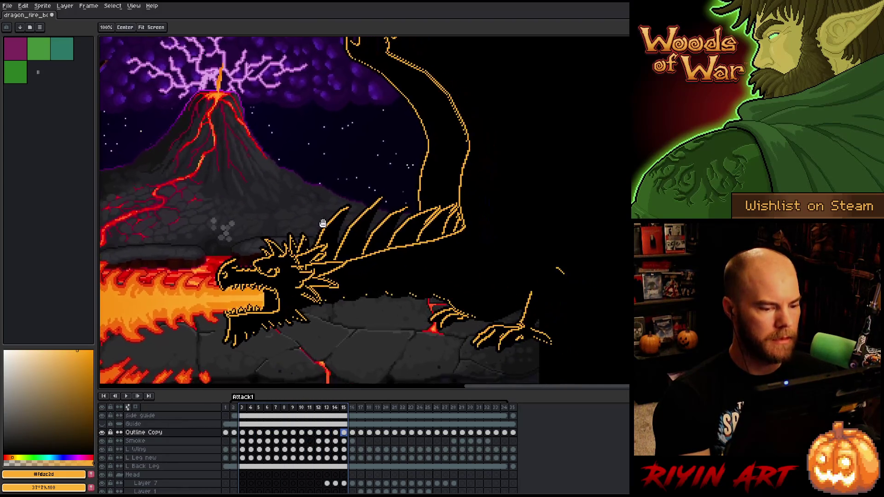
pyautogui.moveTo(406, 321); pyautogui.dragTo(337, 296)
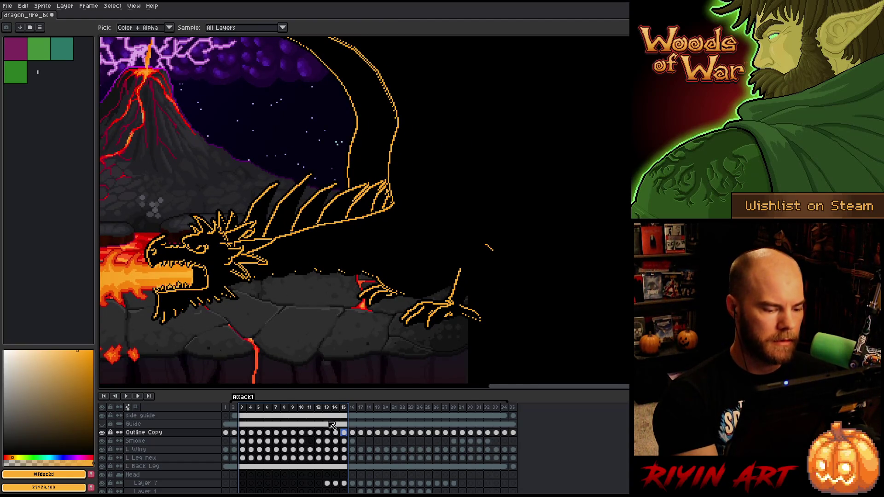
pyautogui.press('Home')
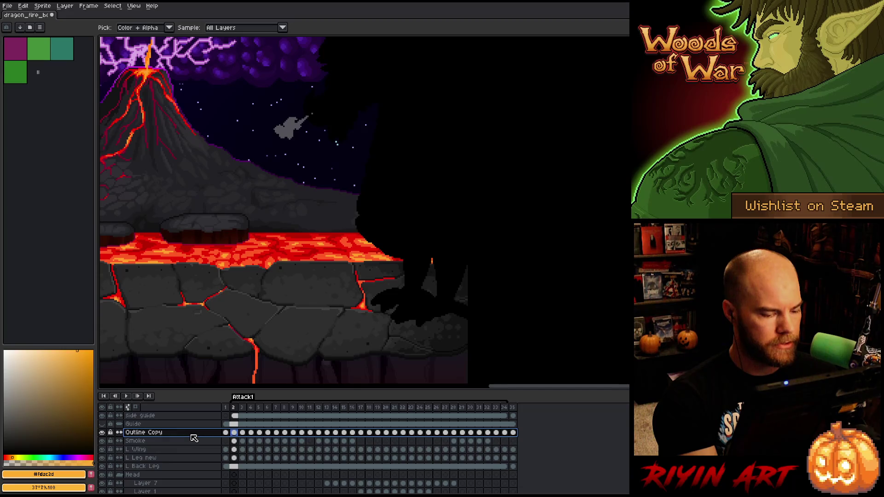
pyautogui.click(343, 410)
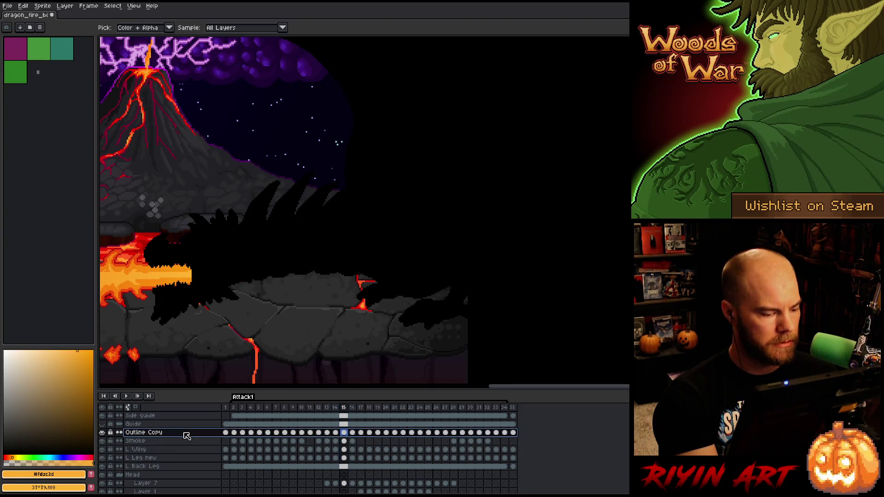
# Step: Apply a second outline pass with the plus-shaped matrix preset, then view frame 4
pyautogui.hotkey('shift', 'o')
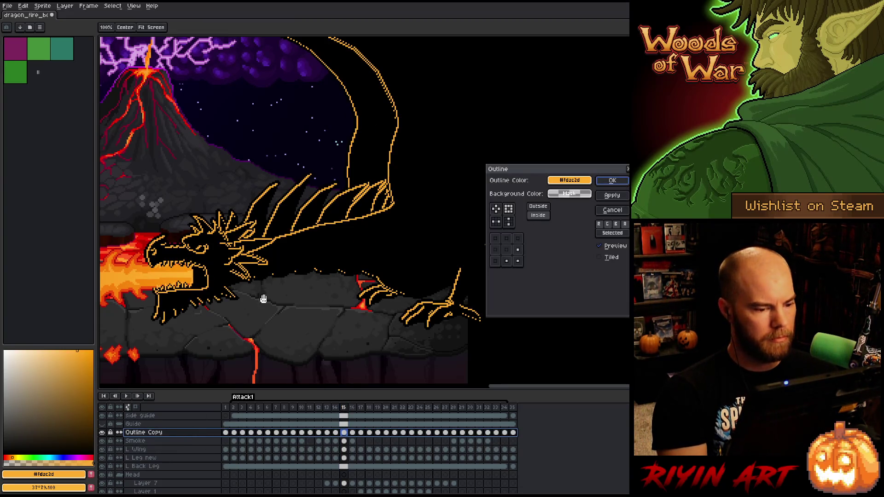
pyautogui.click(509, 250)
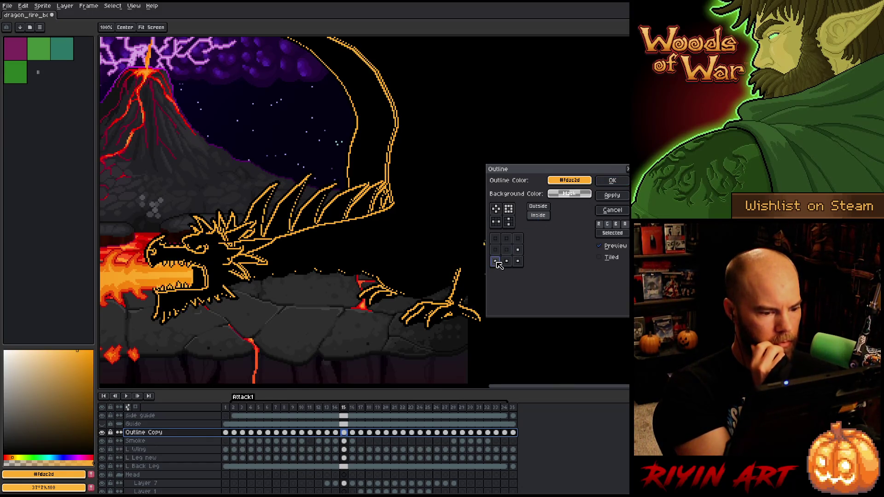
pyautogui.click(497, 262)
pyautogui.click(495, 239)
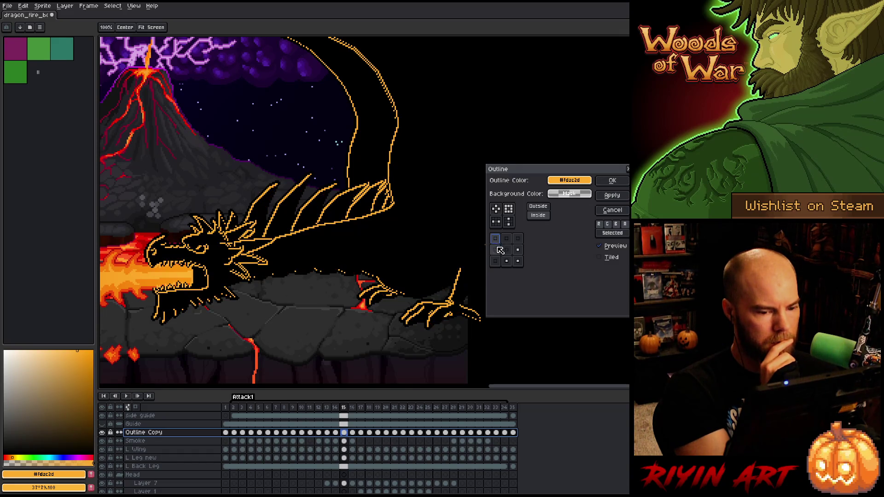
pyautogui.click(495, 208)
pyautogui.click(508, 263)
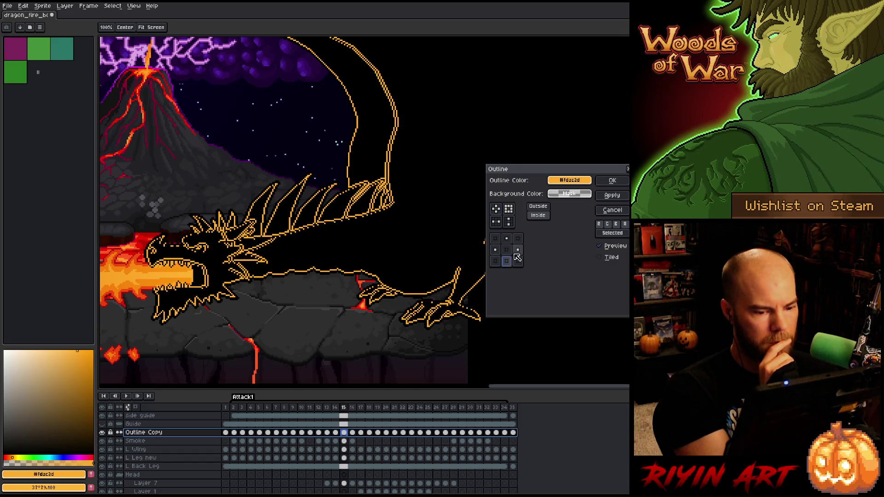
pyautogui.click(511, 262)
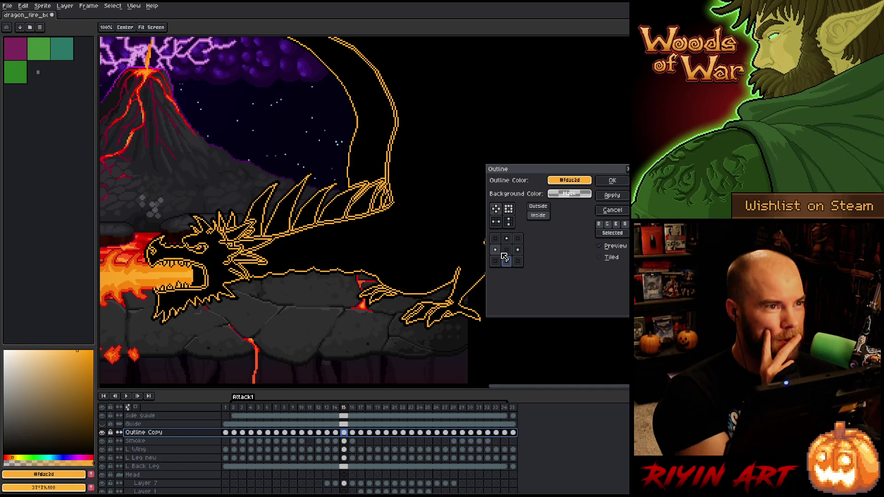
pyautogui.click(612, 180)
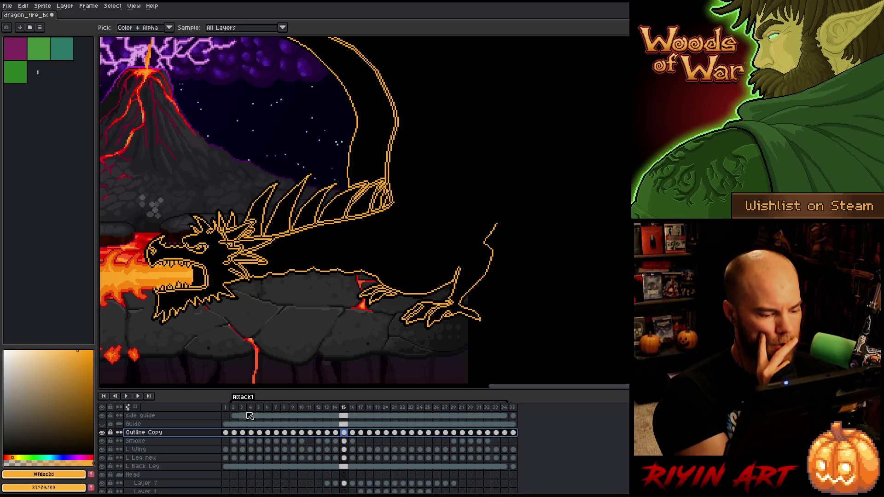
pyautogui.moveTo(242, 407)
pyautogui.mouseDown()
pyautogui.moveTo(499, 407)
pyautogui.moveTo(257, 407)
pyautogui.mouseUp()
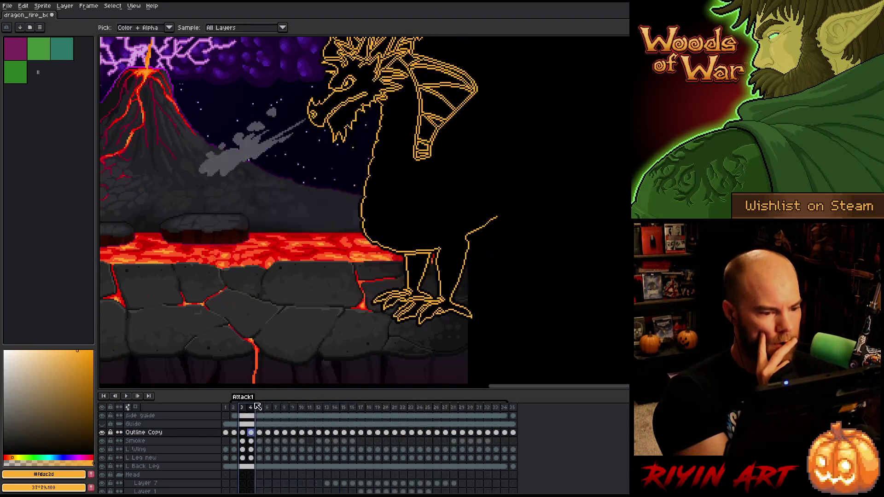
# Step: Replace black with full transparency on the Outline Copy layer
pyautogui.click(174, 432)
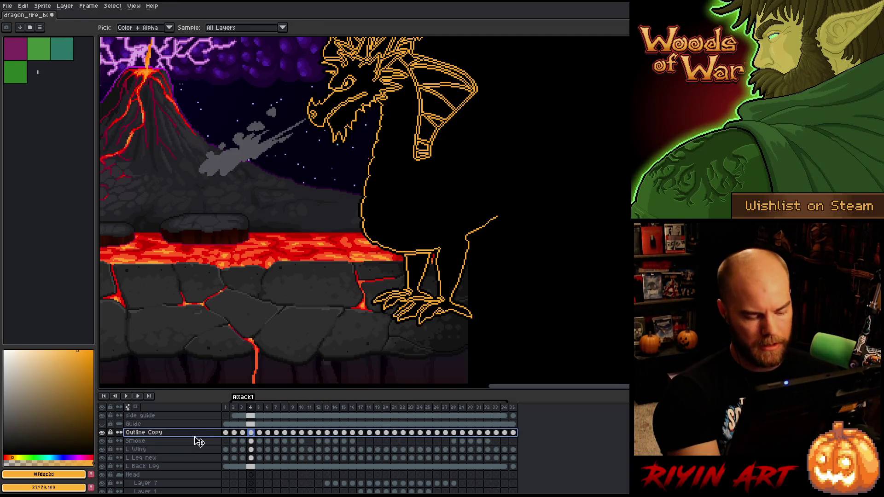
pyautogui.hotkey('shift', 'r')
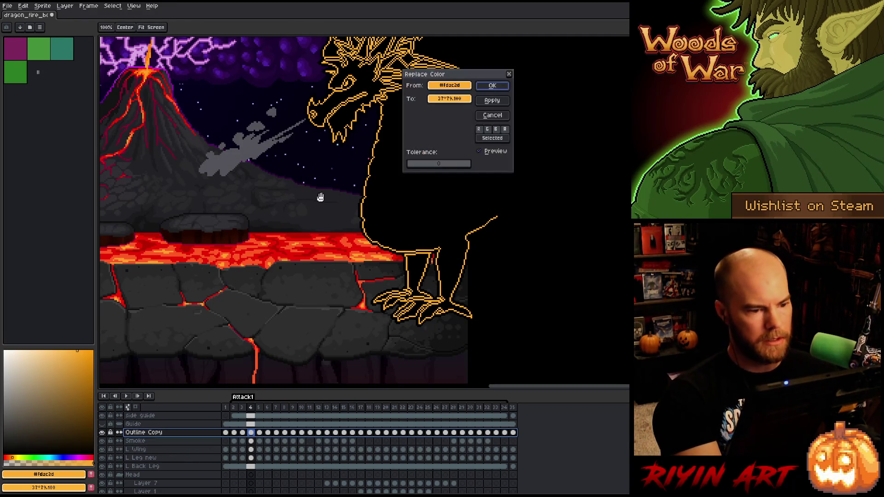
pyautogui.click(410, 221)
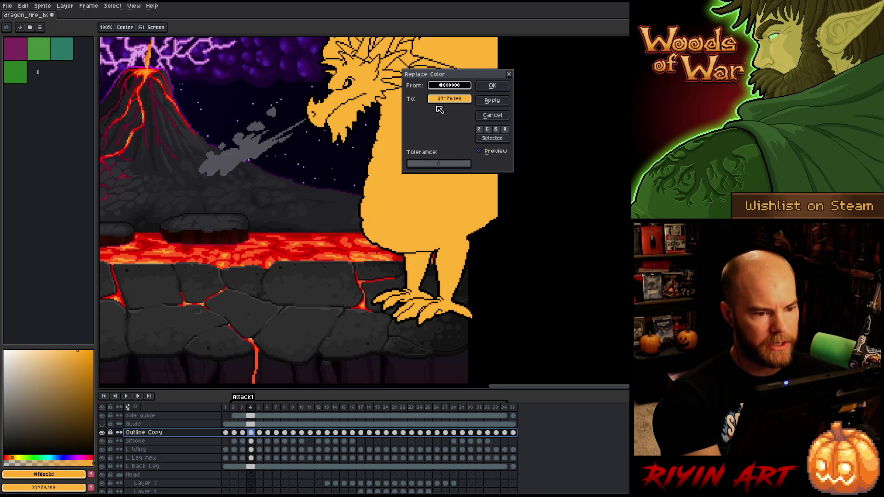
pyautogui.click(443, 99)
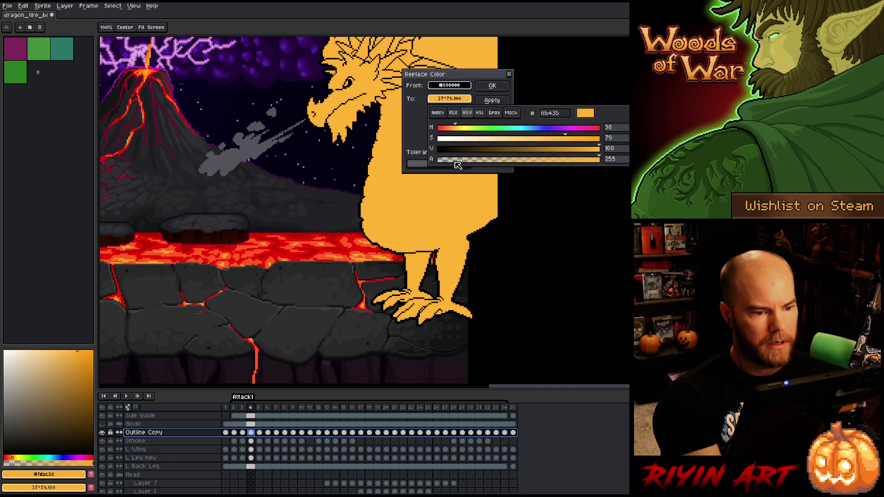
pyautogui.click(455, 161)
# Step: Scrub frames 3 to 12 to check the orange outline over the red dragon
pyautogui.scroll(-1, 410, 138)
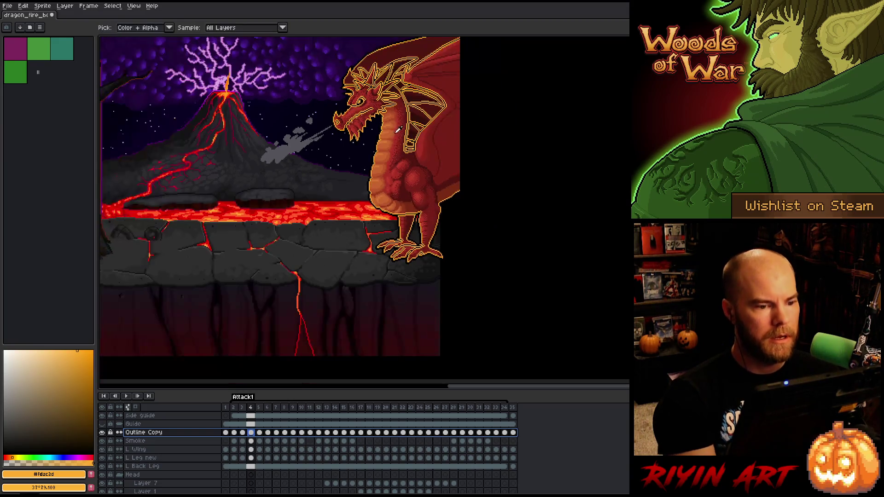
pyautogui.scroll(3, 343, 226)
pyautogui.moveTo(343, 226); pyautogui.dragTo(349, 180)
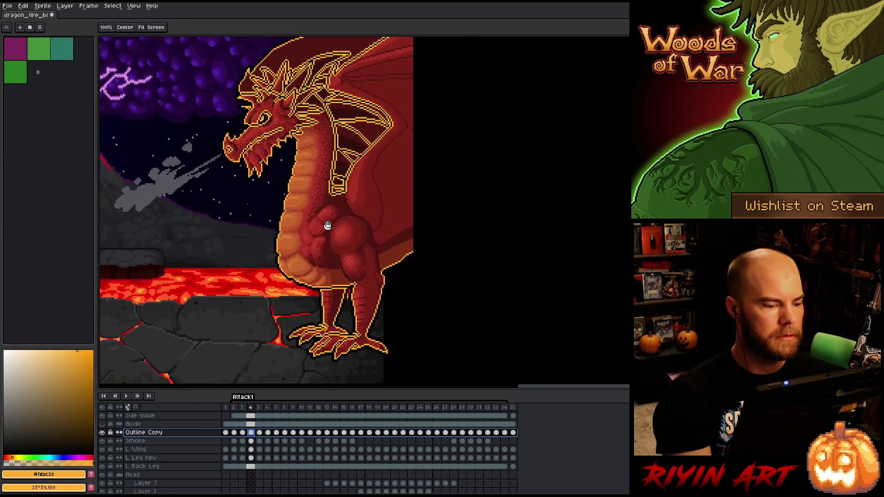
pyautogui.press('i')
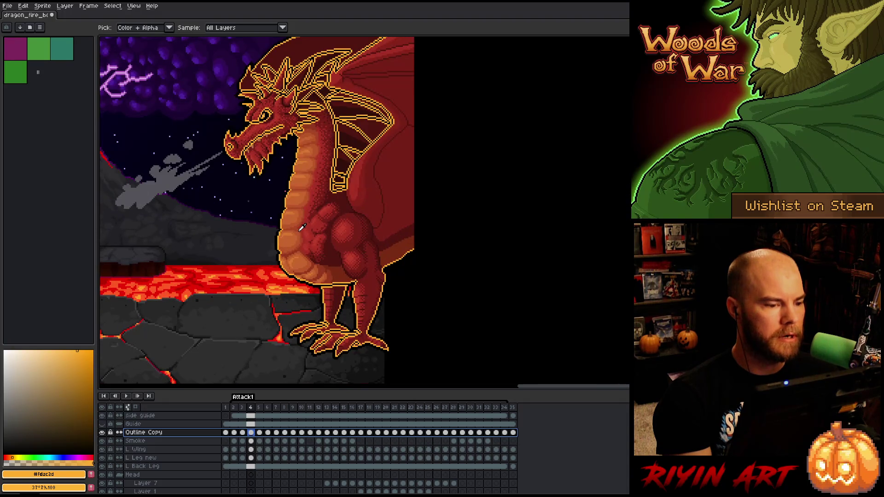
pyautogui.press('h')
pyautogui.press('Left')
pyautogui.press('Left')
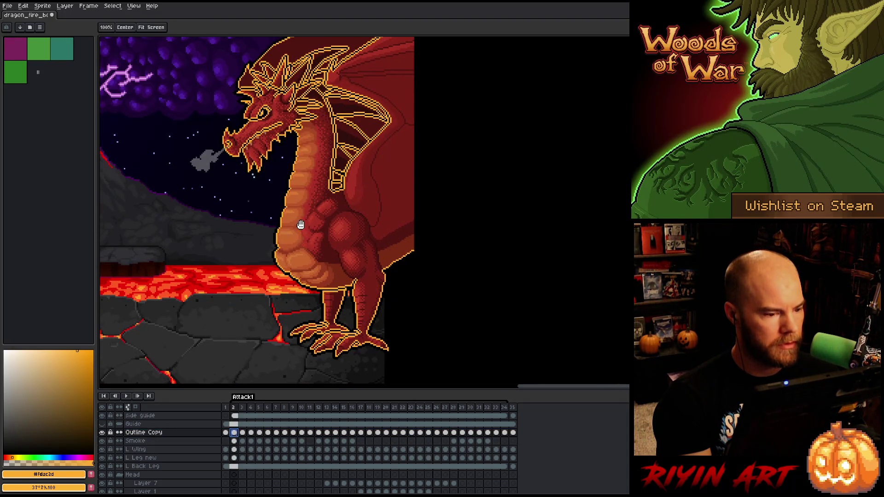
pyautogui.moveTo(300, 225); pyautogui.dragTo(303, 259)
pyautogui.press('i')
pyautogui.click(244, 409)
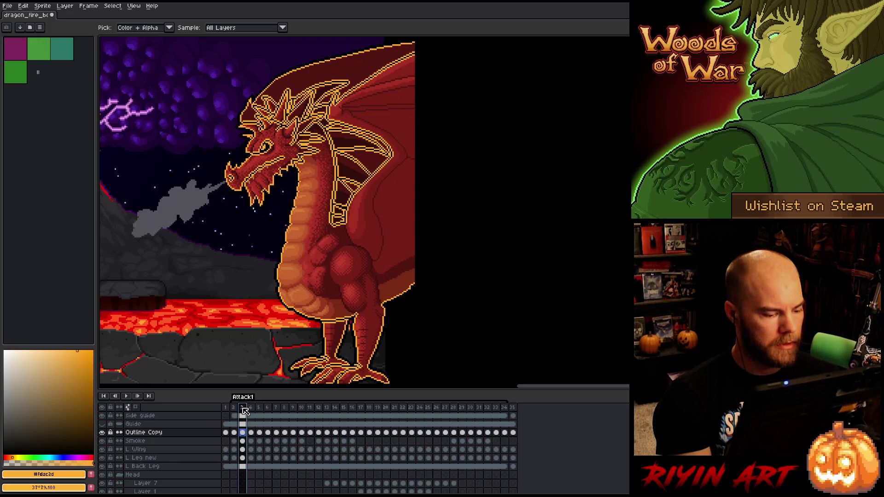
pyautogui.moveTo(245, 409); pyautogui.dragTo(318, 408)
# Step: Check frames 15 to 18, finishing on frame 18 of the Outline Copy layer
pyautogui.press('h')
pyautogui.moveTo(184, 296); pyautogui.dragTo(358, 250)
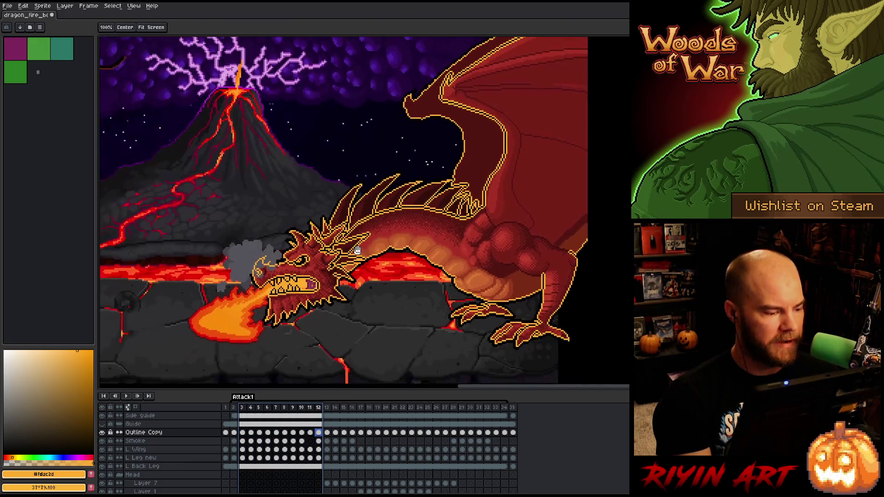
pyautogui.press('i')
pyautogui.click(345, 409)
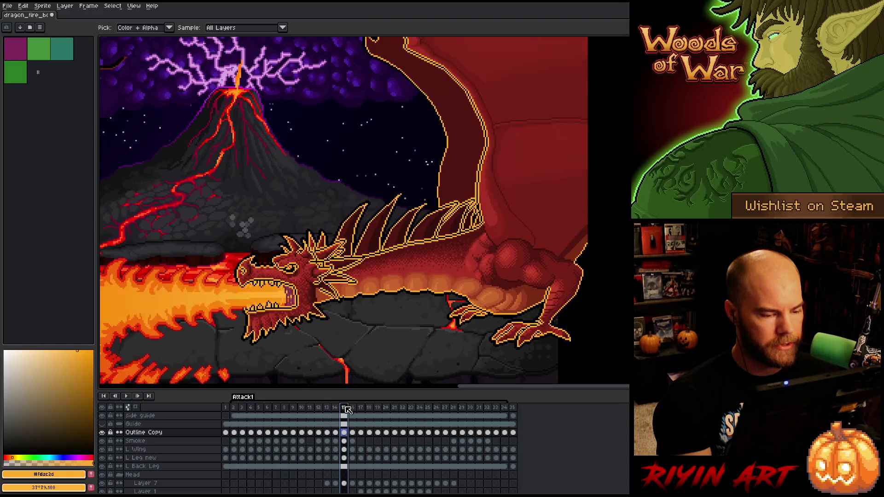
pyautogui.moveTo(346, 410)
pyautogui.mouseDown()
pyautogui.moveTo(377, 410)
pyautogui.moveTo(325, 409)
pyautogui.moveTo(369, 410)
pyautogui.mouseUp()
pyautogui.press('h')
pyautogui.moveTo(300, 281); pyautogui.dragTo(308, 291)
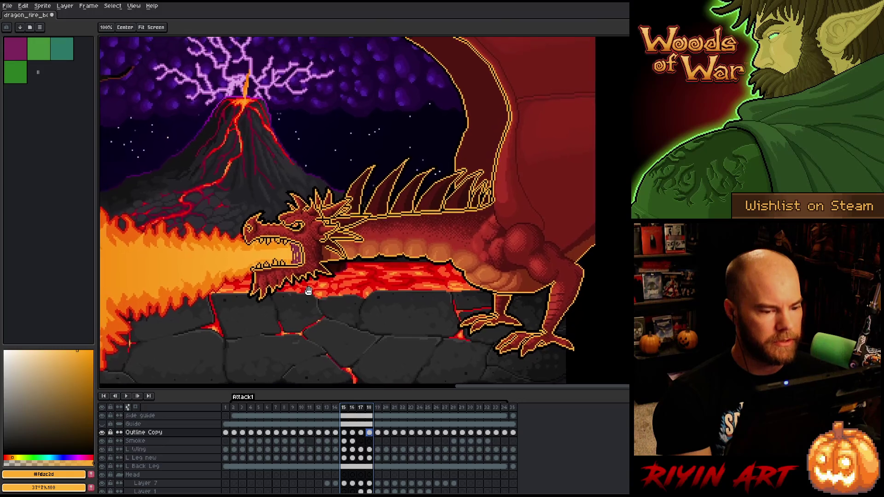
pyautogui.press('i')
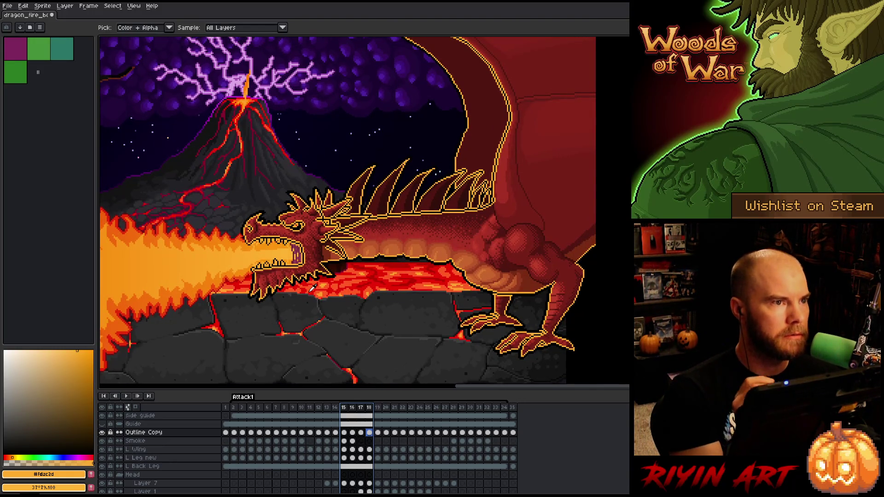
pyautogui.click(369, 433)
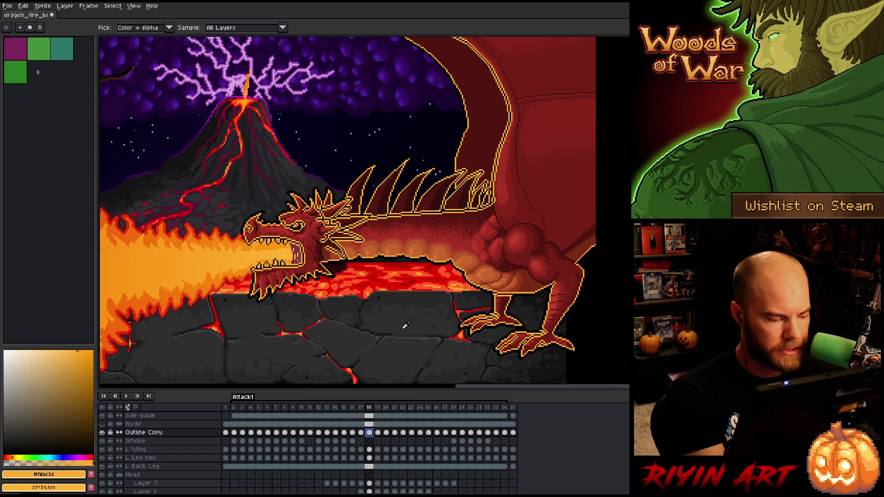
# Step: Rename the Outline Copy layer to 'Accent'
pyautogui.doubleClick(154, 434)
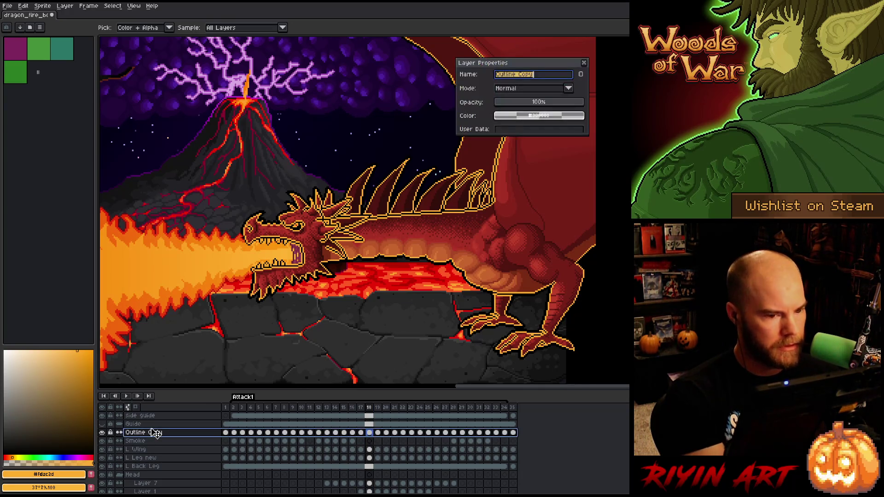
pyautogui.write('Accent')
pyautogui.press('Return')
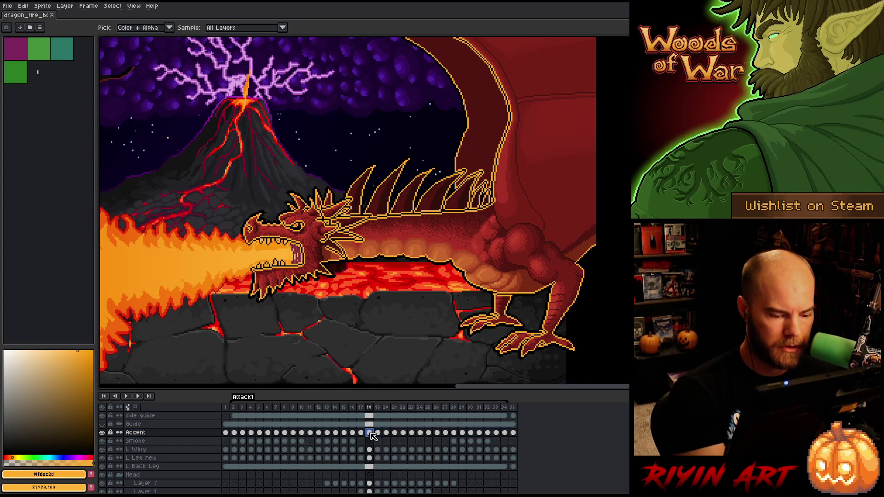
# Step: With the Pencil, draw a short bright stroke inside the dragon's mouth on frame 18
pyautogui.press('b')
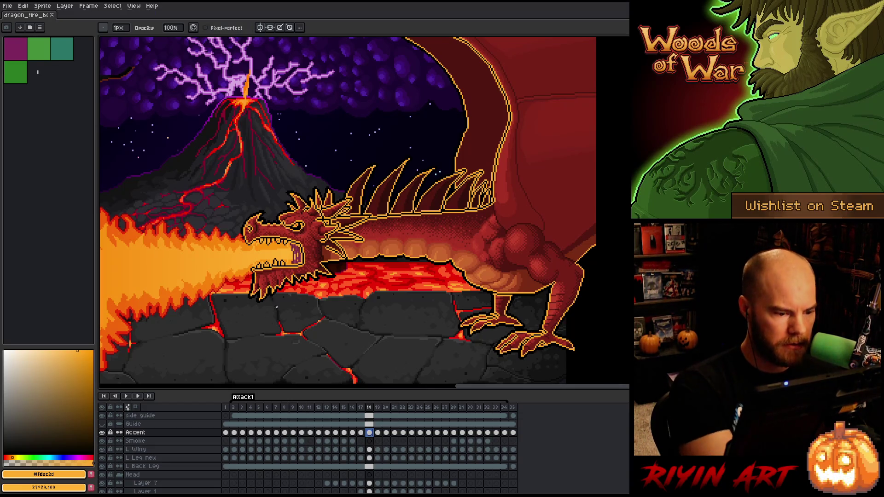
pyautogui.click(130, 343)
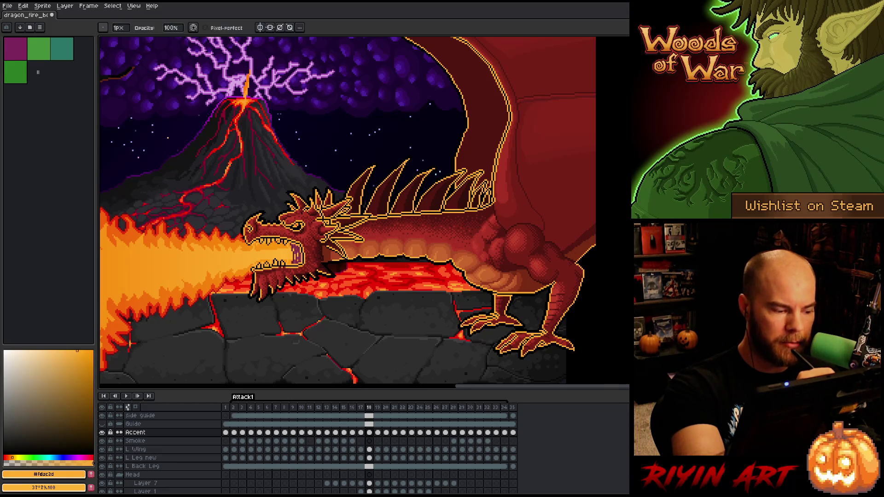
pyautogui.press('e')
pyautogui.press('b')
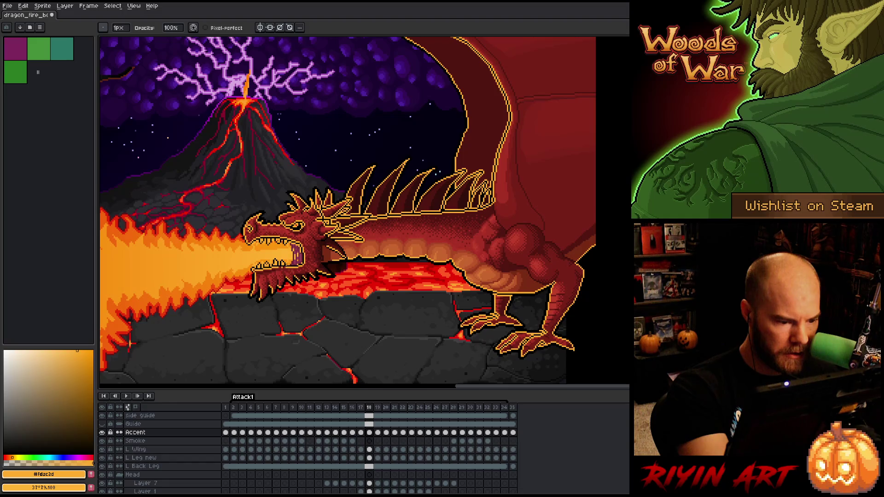
pyautogui.moveTo(296, 266); pyautogui.dragTo(286, 265)
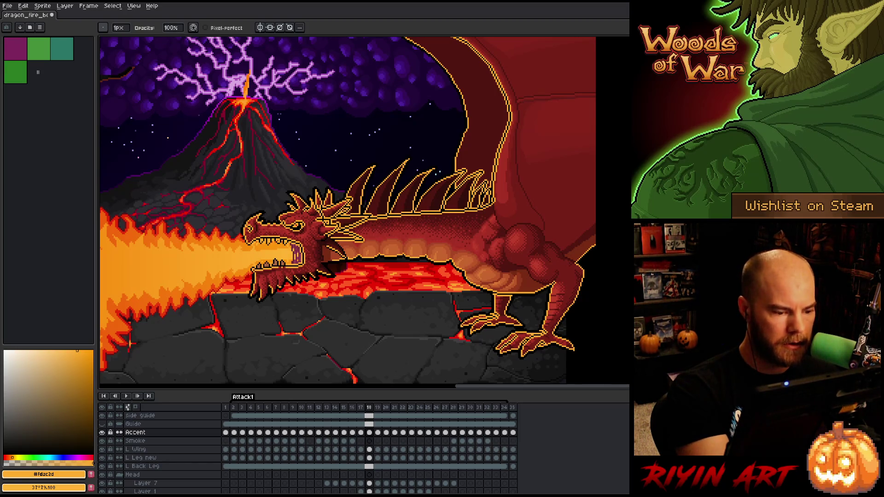
pyautogui.press('e')
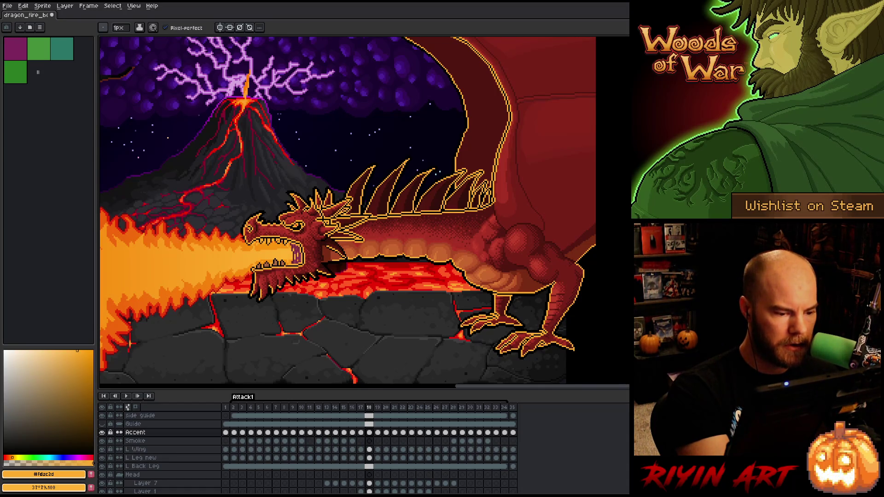
pyautogui.press('b')
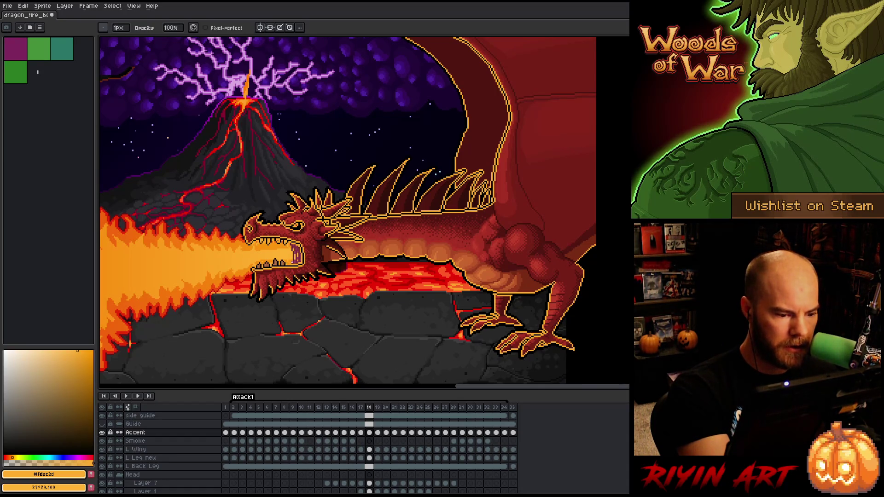
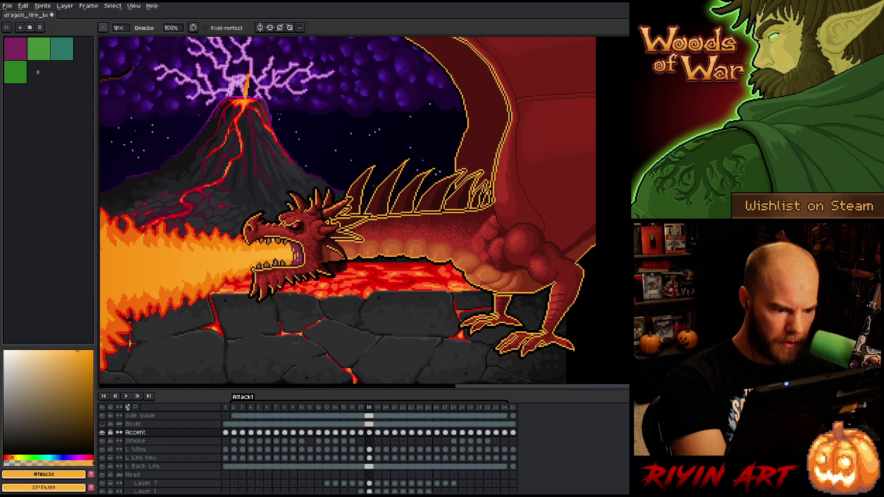
# Step: Redraw the neck spikes with a short dark red pencil line over the yellow outline
pyautogui.press('b')
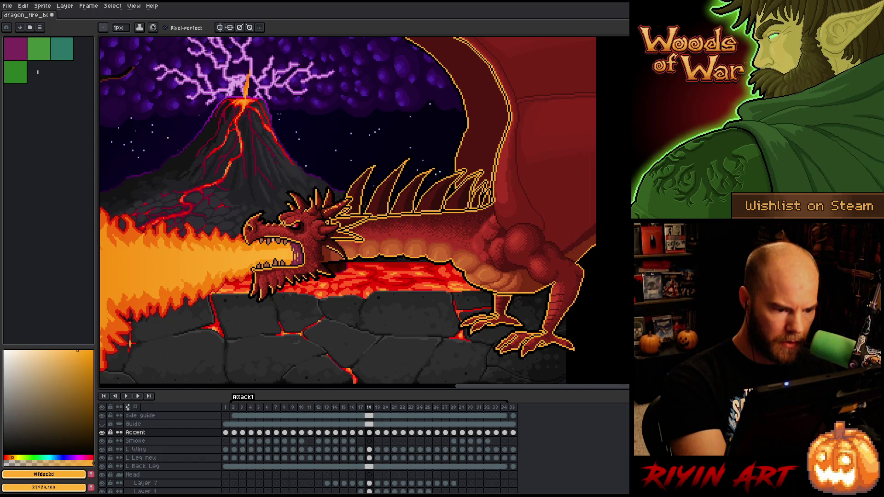
pyautogui.press('e')
pyautogui.press('b')
pyautogui.press('e')
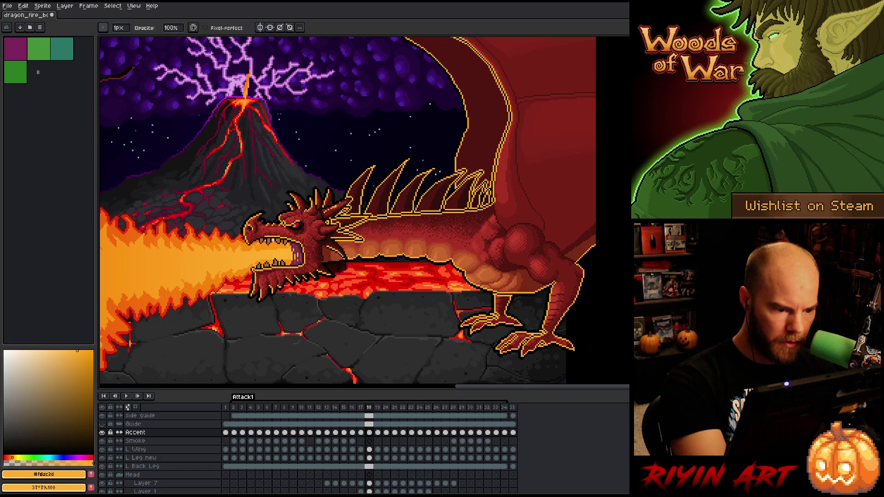
pyautogui.press('b')
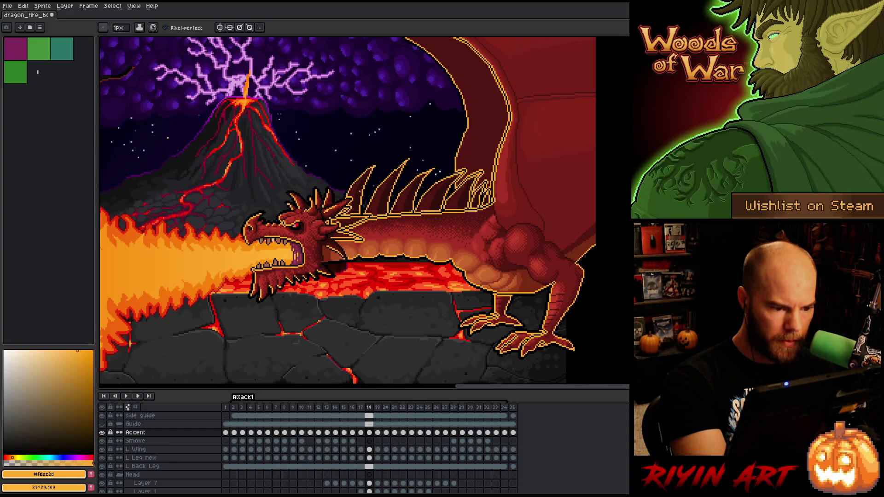
pyautogui.press('e')
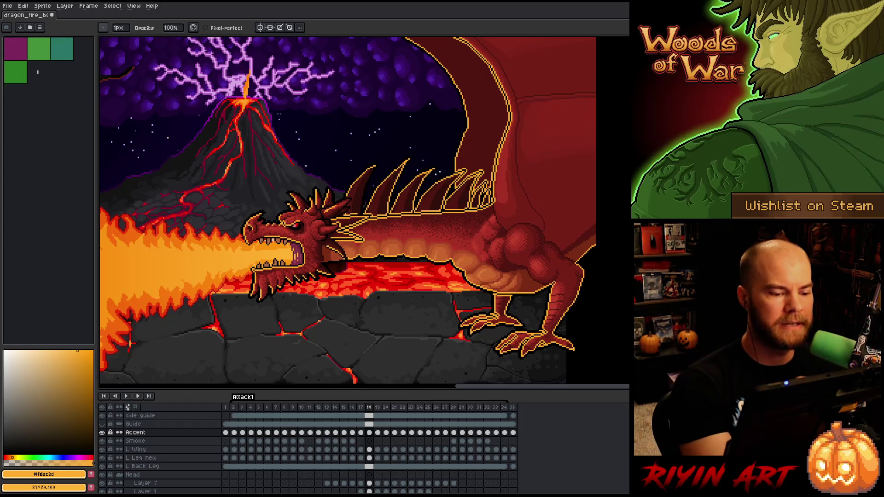
pyautogui.moveTo(334, 241); pyautogui.dragTo(363, 241)
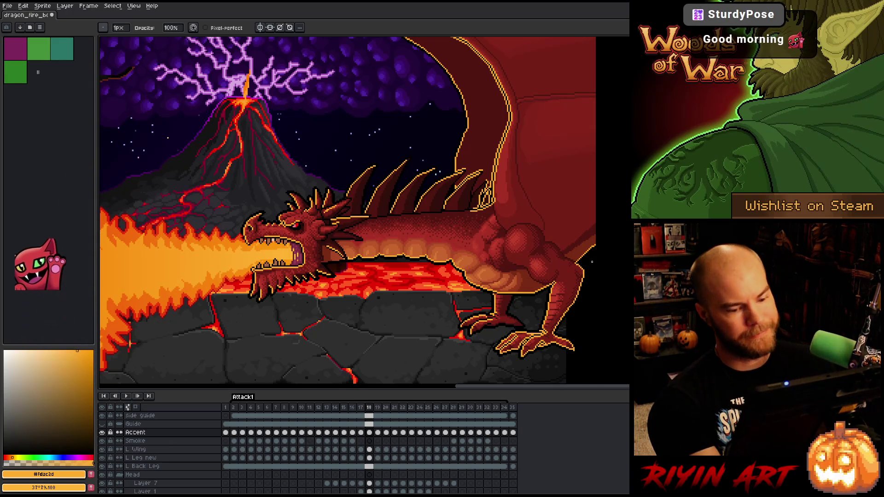
pyautogui.press('m')
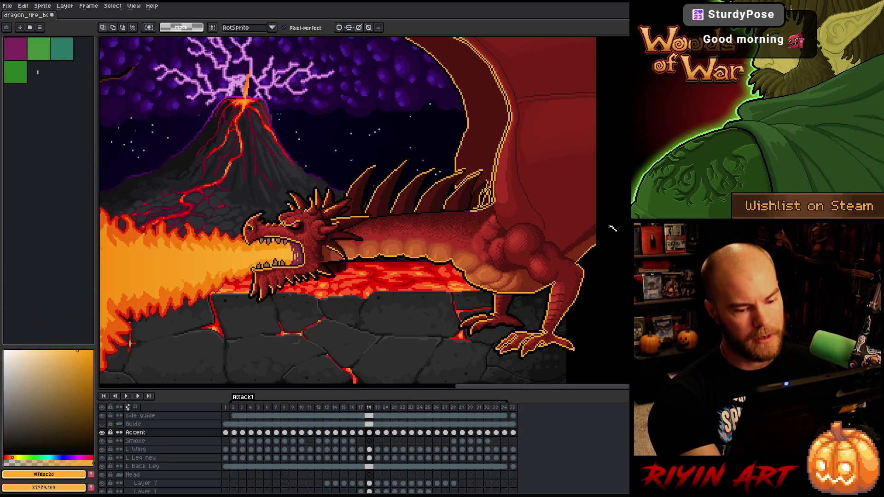
pyautogui.moveTo(612, 228)
pyautogui.mouseDown()
pyautogui.moveTo(569, 282)
pyautogui.moveTo(554, 335)
pyautogui.moveTo(525, 349)
pyautogui.moveTo(524, 362)
pyautogui.moveTo(571, 369)
pyautogui.moveTo(605, 271)
pyautogui.moveTo(608, 230)
pyautogui.mouseUp()
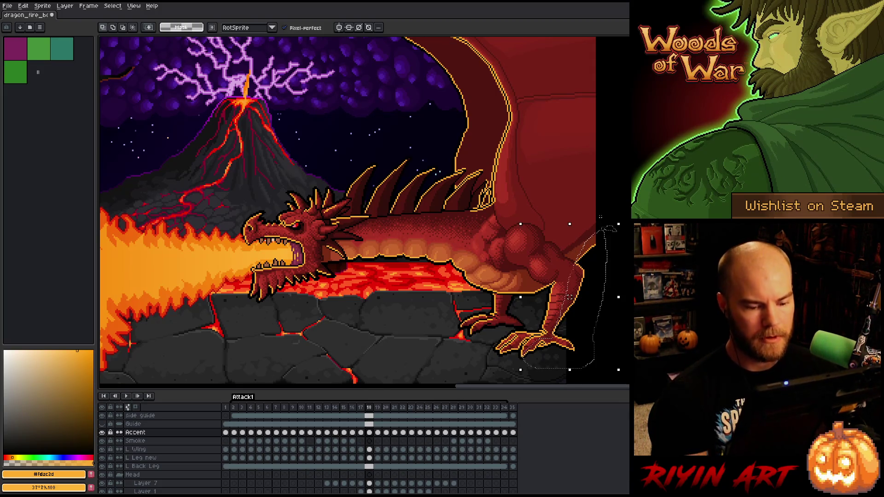
pyautogui.hotkey('ctrl', 'd')
pyautogui.press('b')
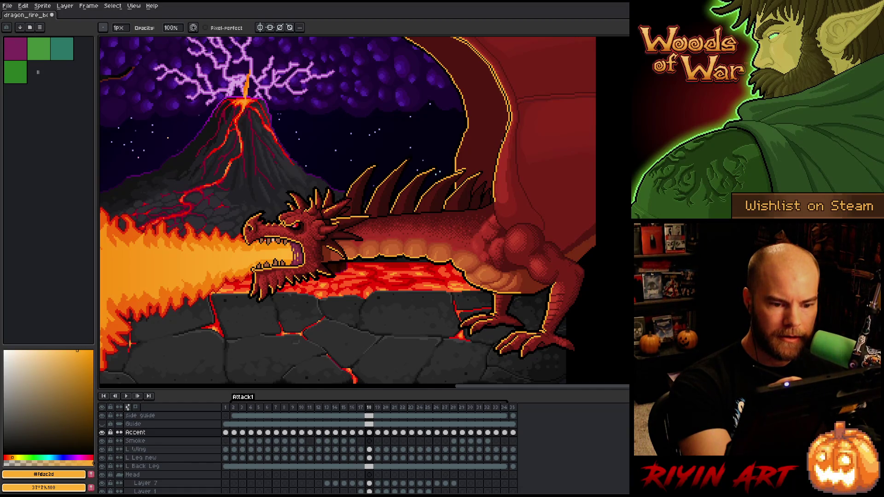
# Step: Pan the canvas to show more of the wing and lightning sky above the dragon's back
pyautogui.moveTo(517, 100); pyautogui.dragTo(483, 194)
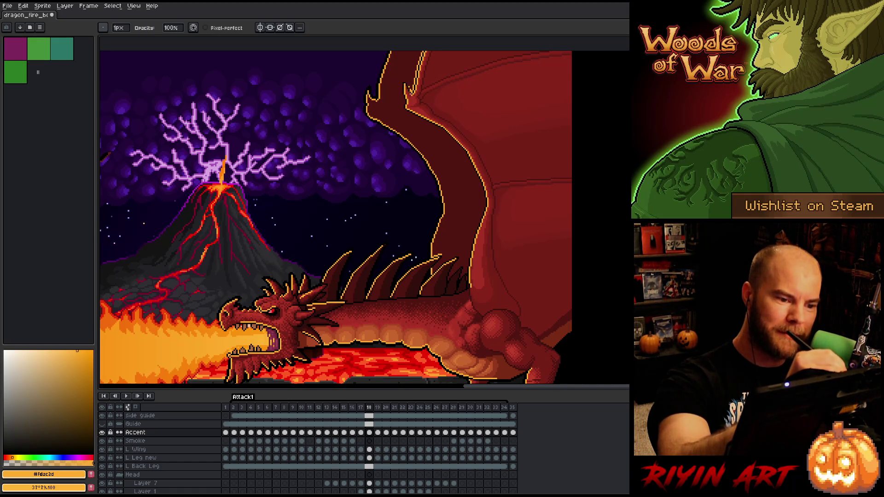
# Step: Add a short dark stroke of pixels along the wing's inner outline
pyautogui.moveTo(408, 83); pyautogui.dragTo(414, 85)
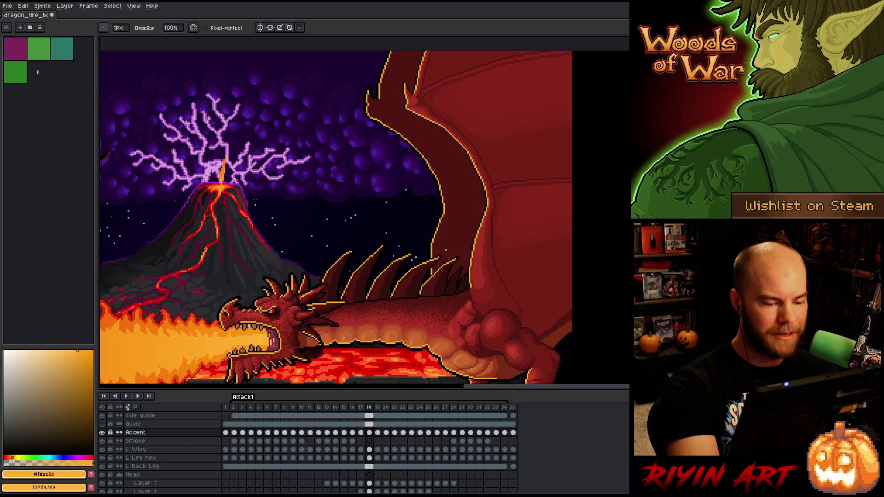
pyautogui.scroll(-1, 449, 244)
# Step: Zoom the view to frame the dragon's head, fire breath and cracked ground
pyautogui.scroll(1, 515, 145)
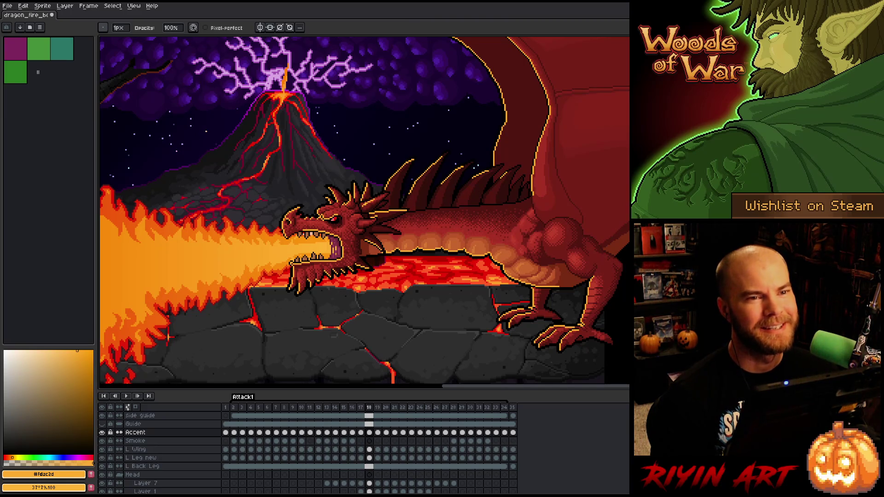
# Step: Zoom close on the dragon's open mouth and head, with the Pencil ready for touch-ups
pyautogui.scroll(-1, 358, 272)
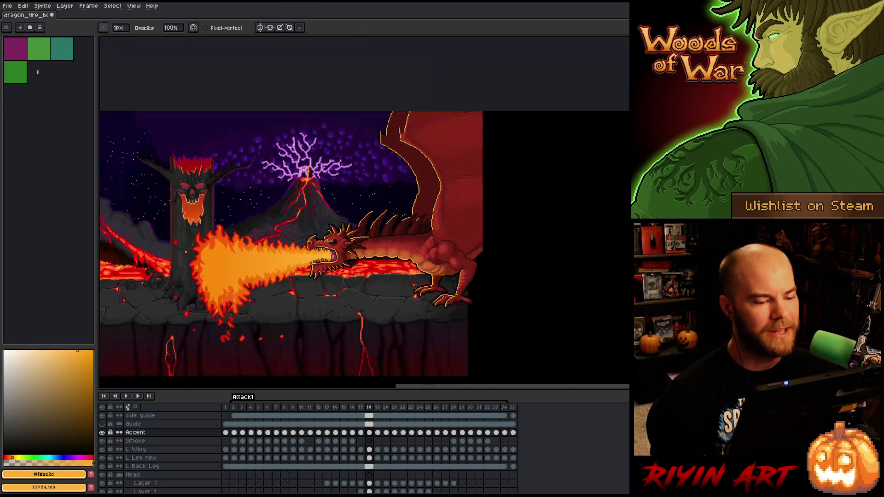
pyautogui.scroll(2, 358, 272)
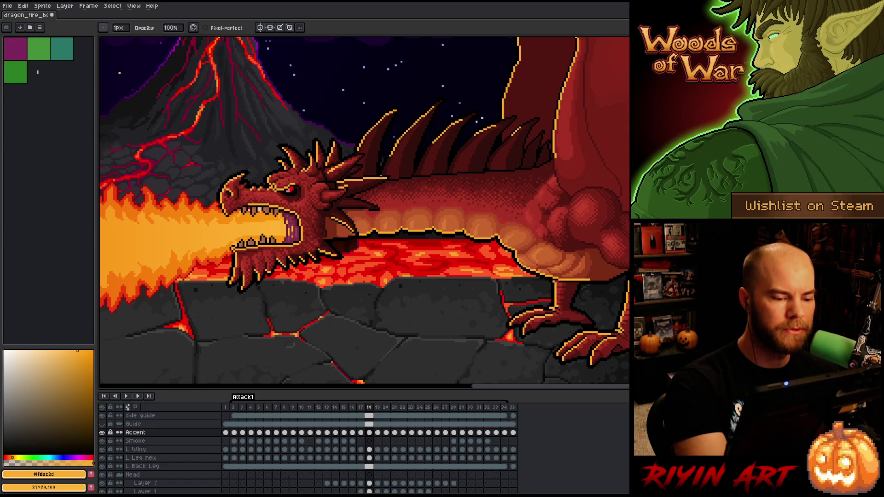
pyautogui.press('e')
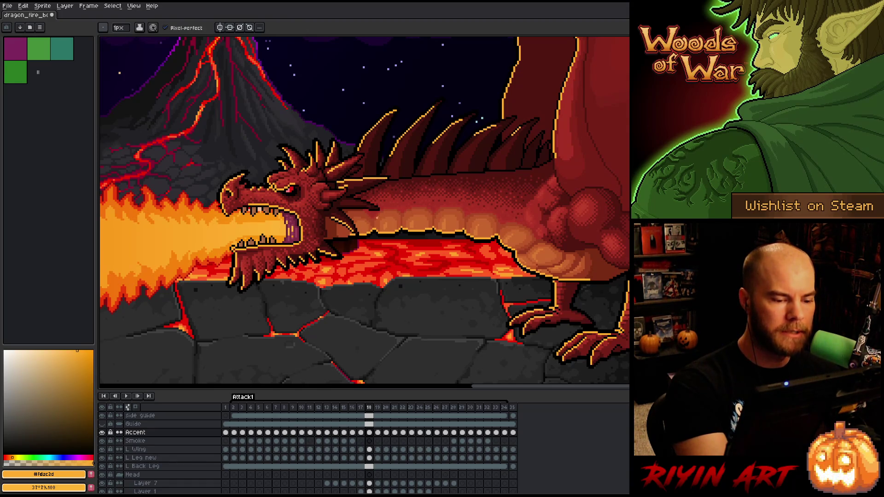
pyautogui.press('b')
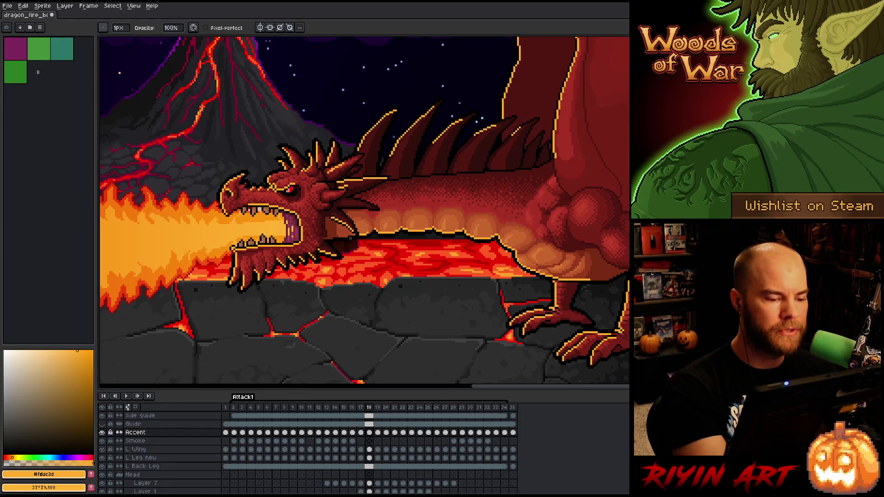
pyautogui.press('e')
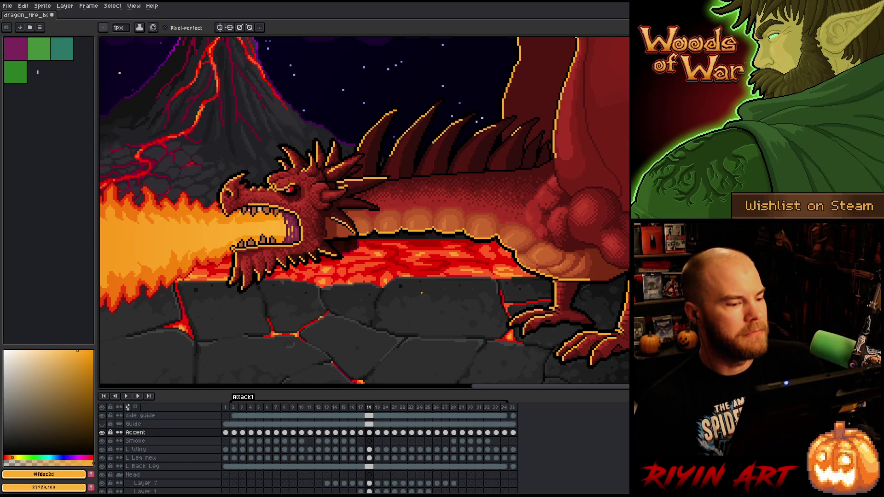
pyautogui.press('e')
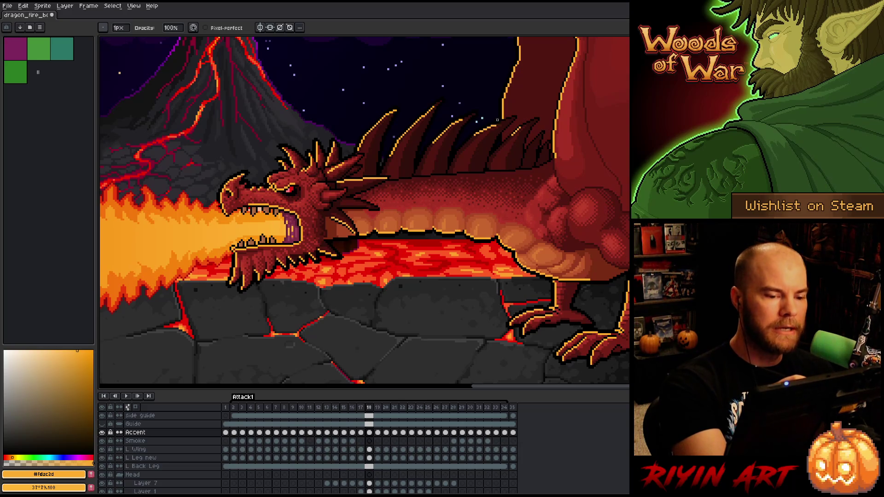
# Step: Pan the canvas across to the dragon's haunch, belly and hind leg above the lava
pyautogui.moveTo(610, 295); pyautogui.dragTo(541, 312)
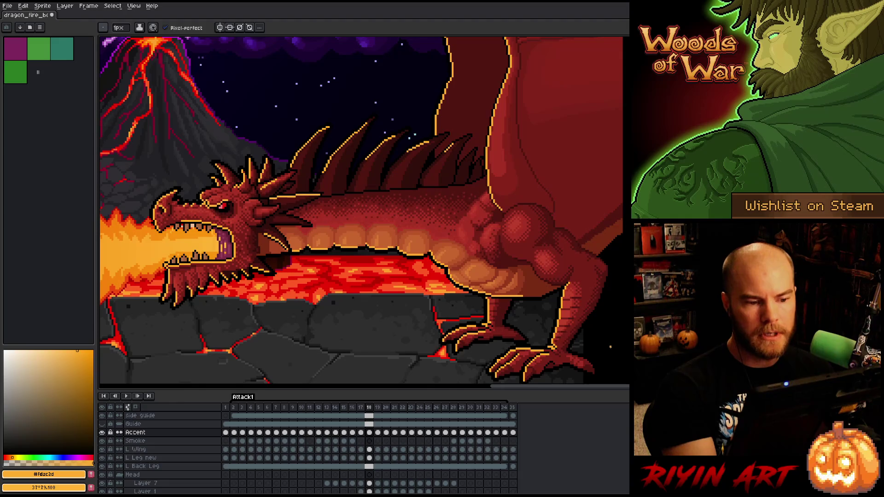
pyautogui.moveTo(610, 346)
pyautogui.mouseDown()
pyautogui.moveTo(588, 360)
pyautogui.moveTo(626, 251)
pyautogui.mouseUp()
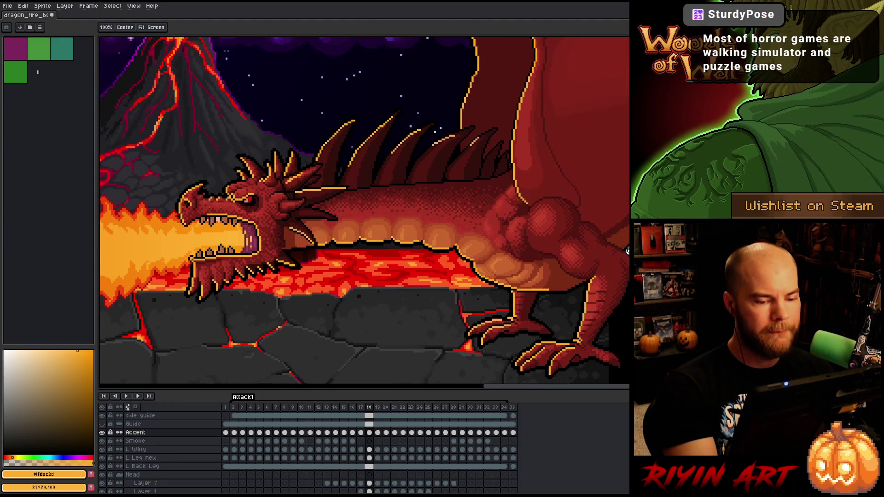
pyautogui.moveTo(594, 308); pyautogui.dragTo(479, 319)
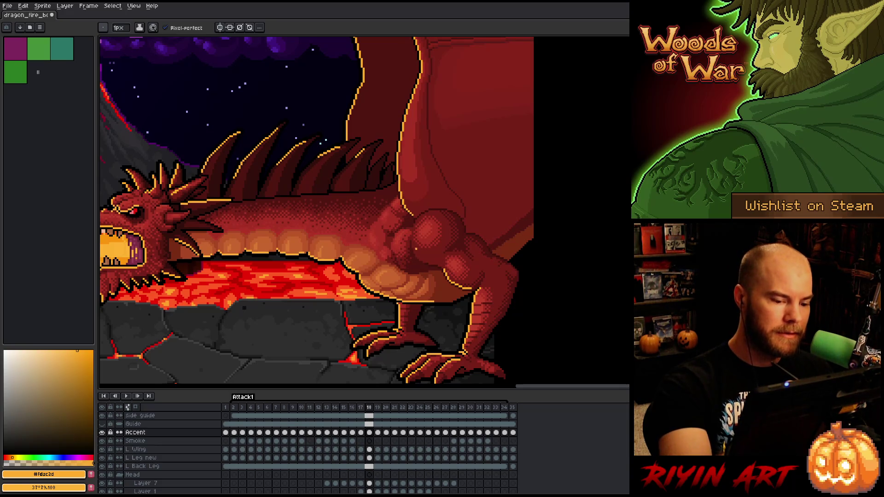
# Step: Try an orange haunch highlight, undo it, and save the sprite with Ctrl+S
pyautogui.moveTo(415, 249); pyautogui.dragTo(425, 258)
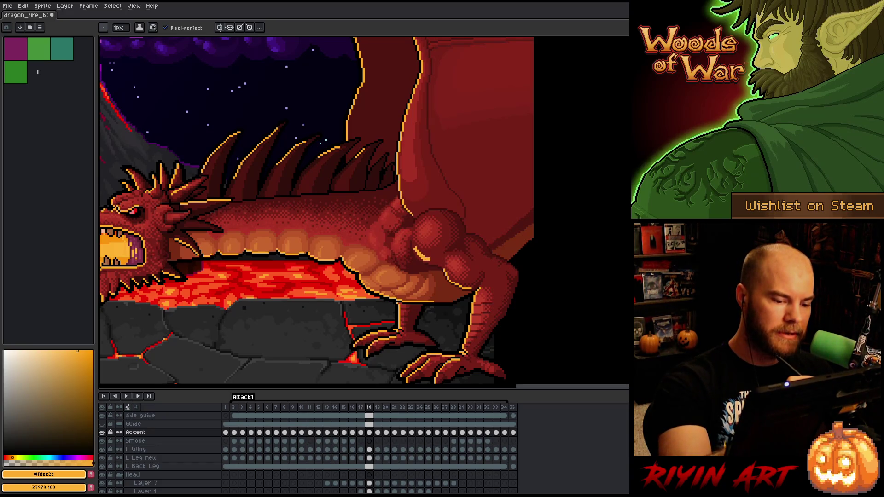
pyautogui.hotkey('ctrl', 'z')
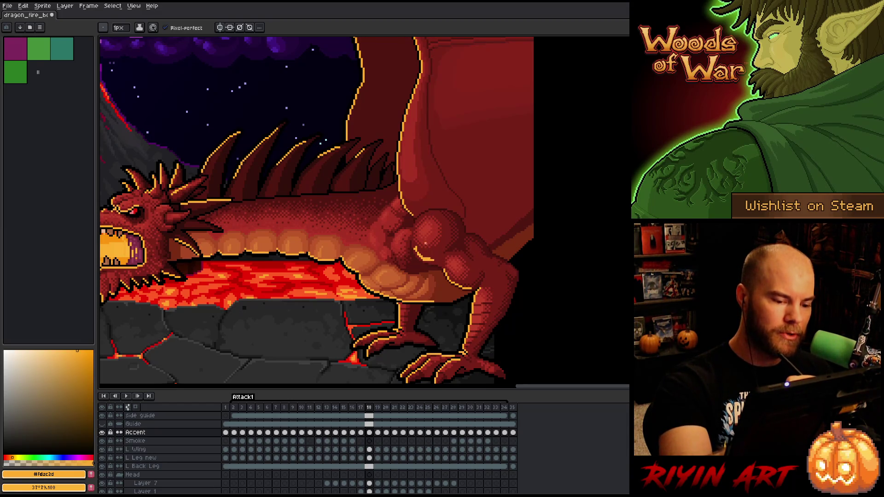
pyautogui.press('e')
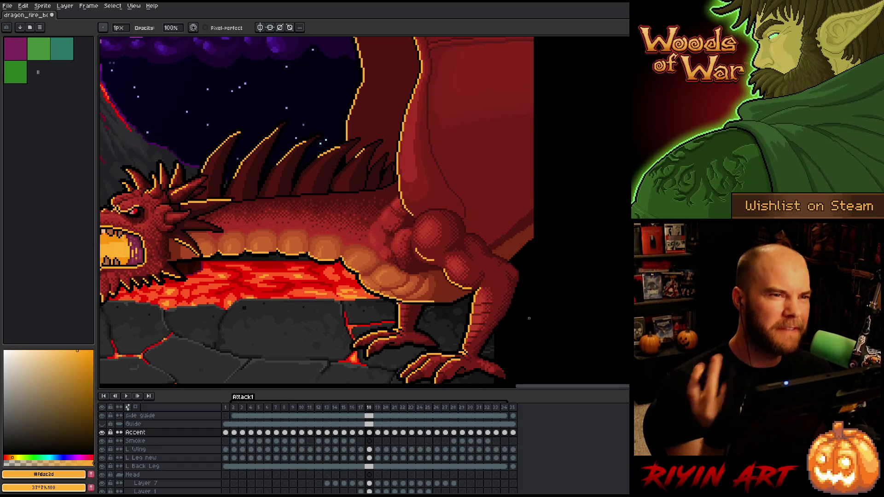
pyautogui.hotkey('ctrl', 's')
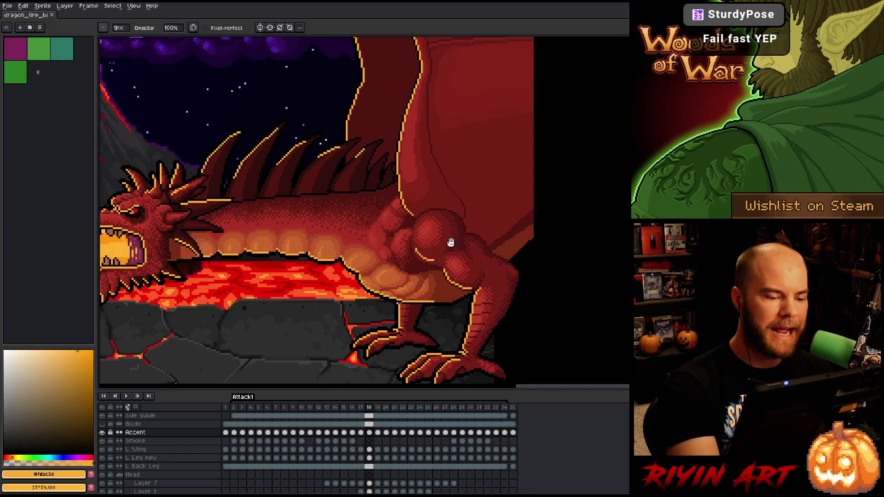
pyautogui.moveTo(446, 237); pyautogui.dragTo(517, 210)
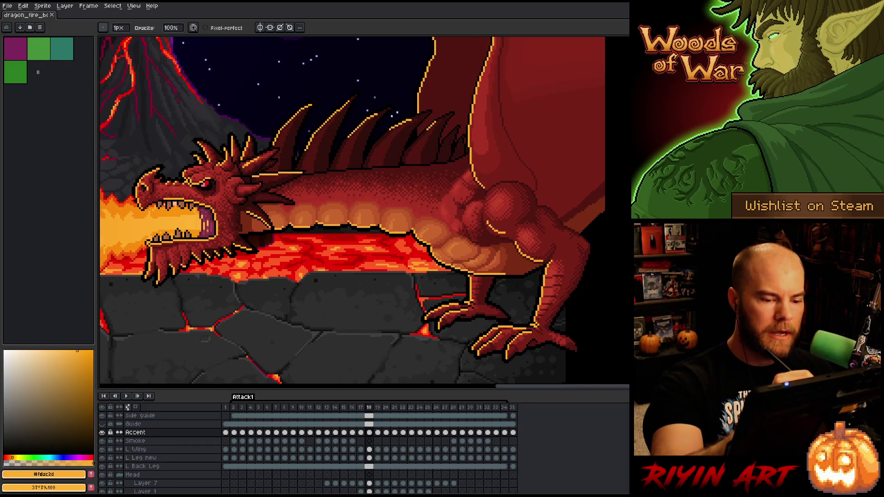
pyautogui.press('e')
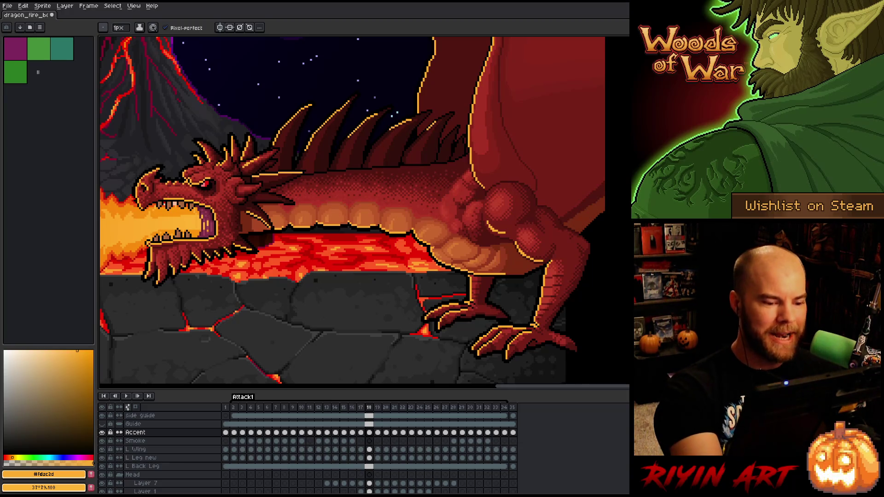
pyautogui.press('e')
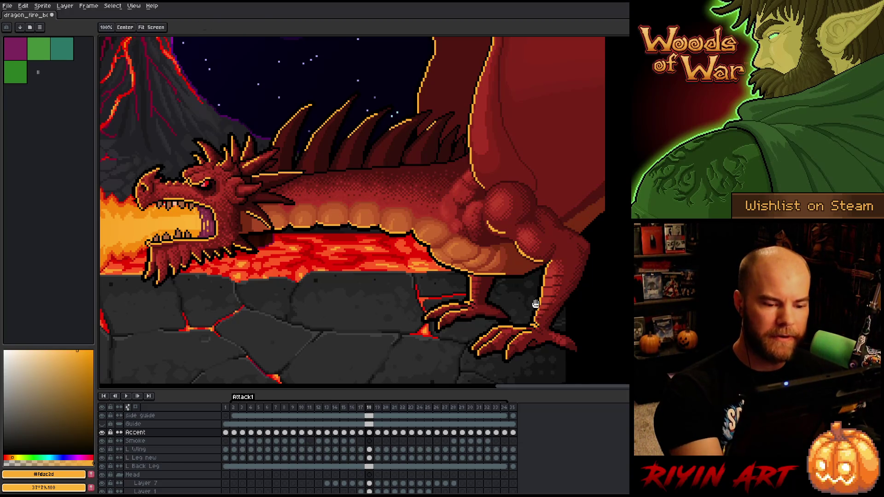
# Step: Pan the view to bring the volcano and the dragon's head into frame
pyautogui.moveTo(476, 210); pyautogui.dragTo(580, 267)
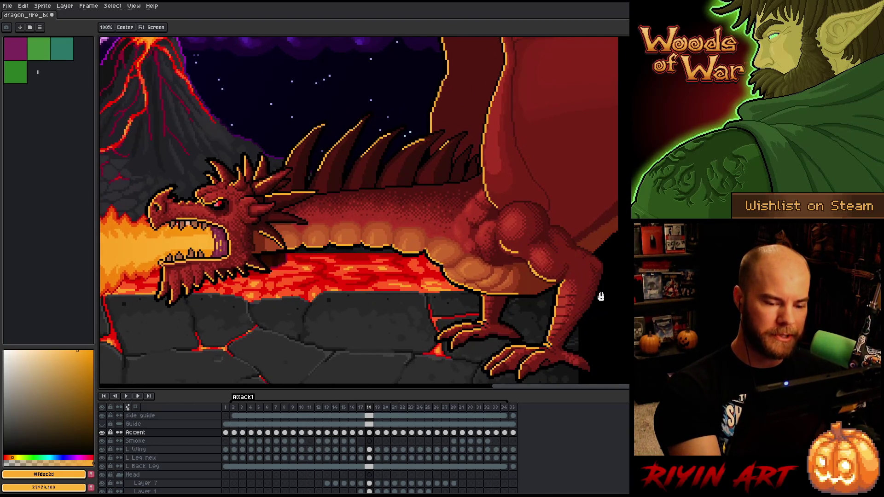
pyautogui.moveTo(601, 296); pyautogui.dragTo(626, 267)
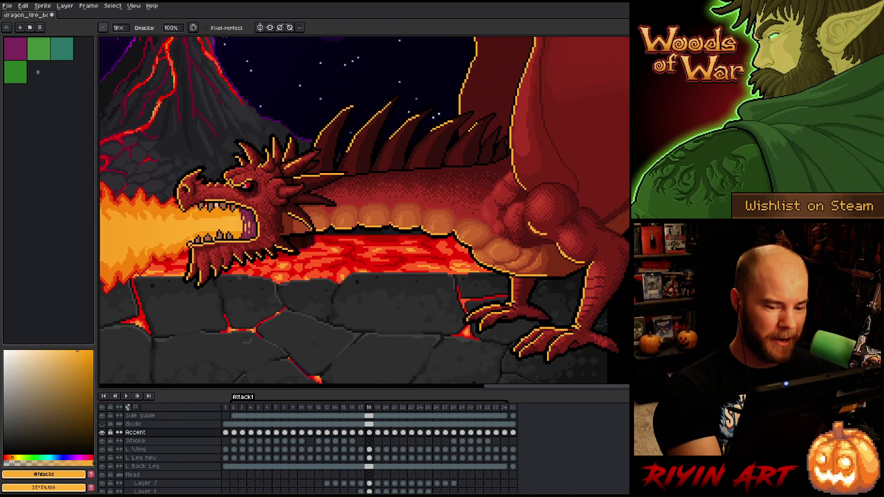
pyautogui.press('space')
pyautogui.moveTo(405, 310); pyautogui.dragTo(499, 305)
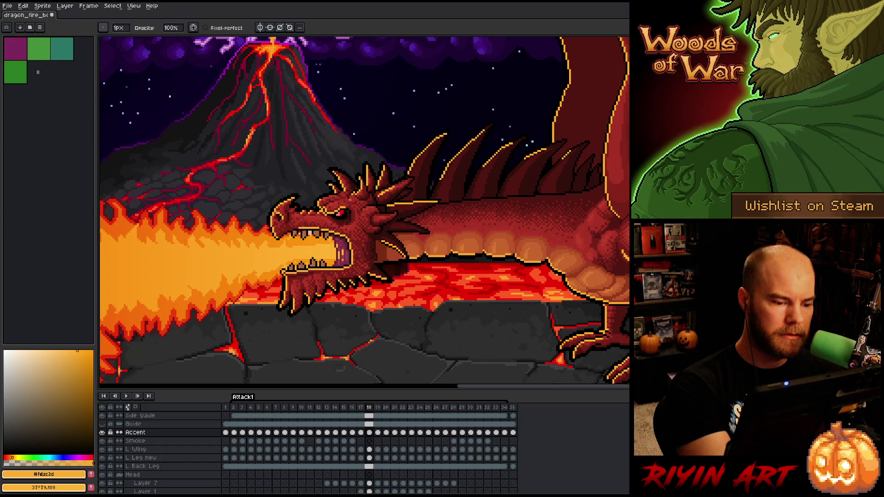
pyautogui.press('b')
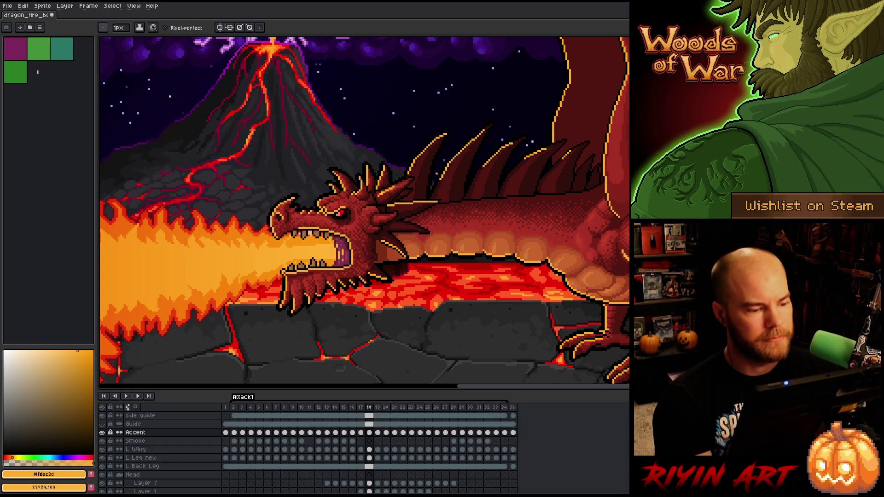
pyautogui.press('e')
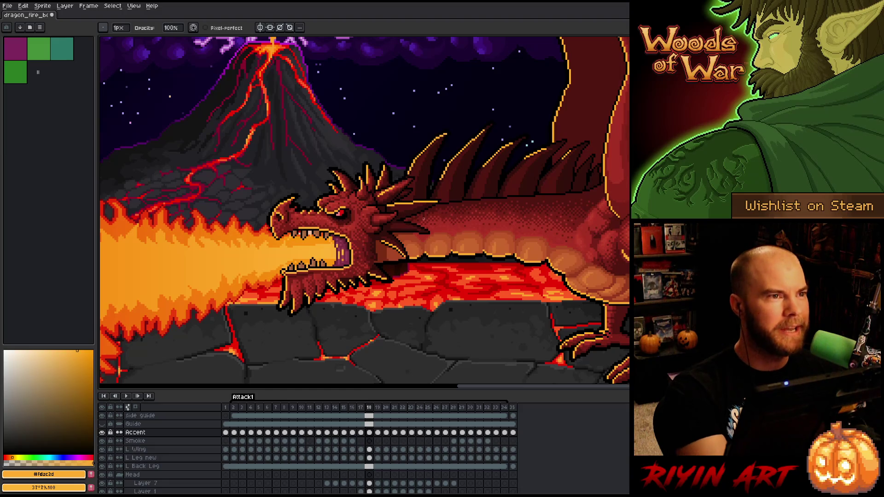
# Step: Make a small pixel touch-up on the dragon and save the sprite
pyautogui.rightClick(424, 219)
pyautogui.press('Escape')
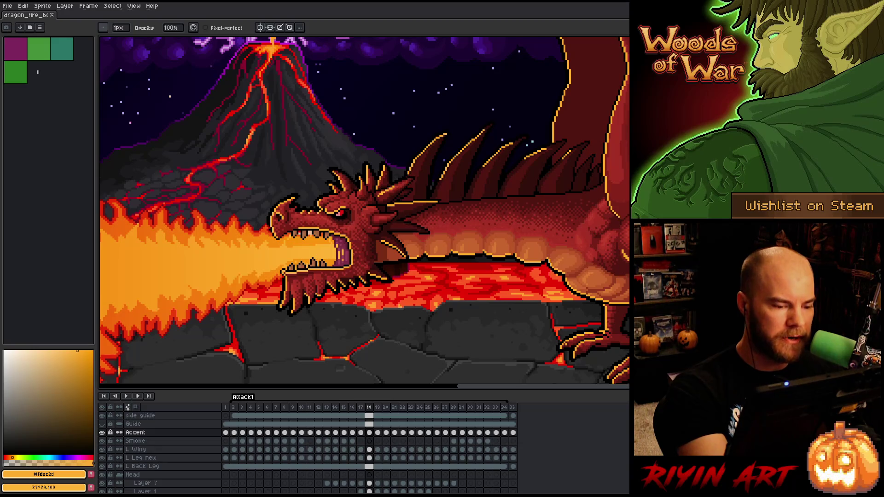
pyautogui.click(363, 243)
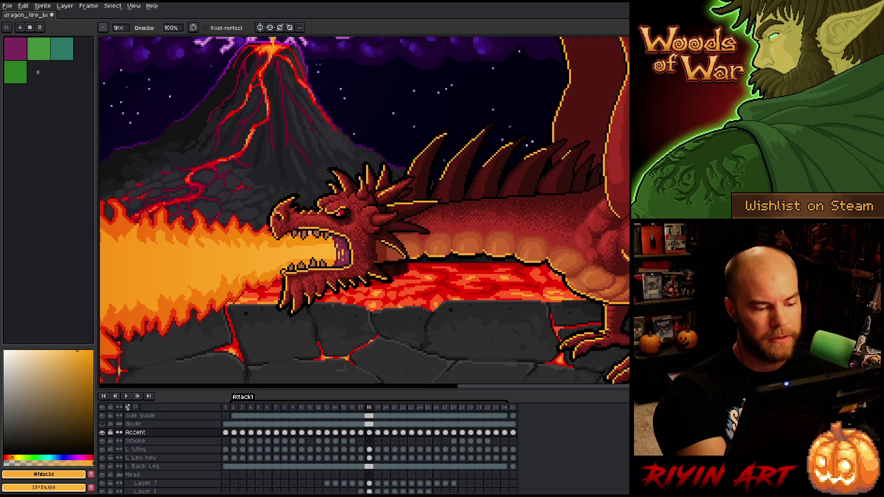
pyautogui.press('e')
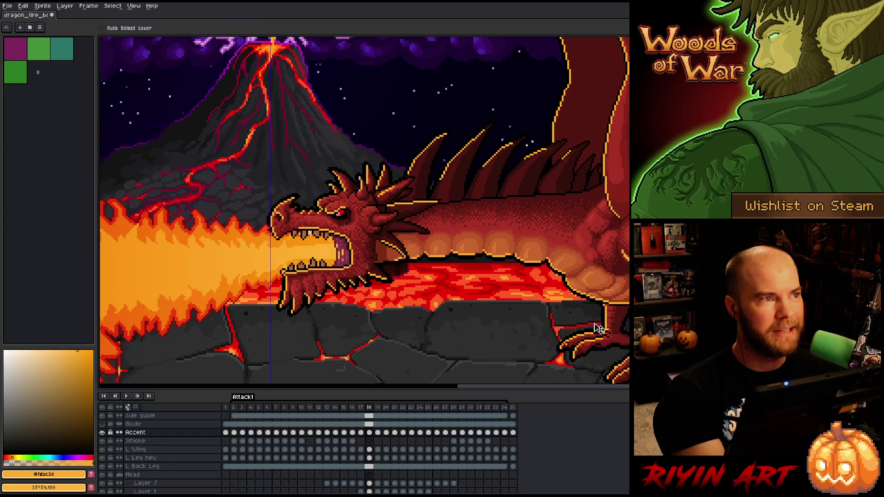
pyautogui.hotkey('ctrl', 's')
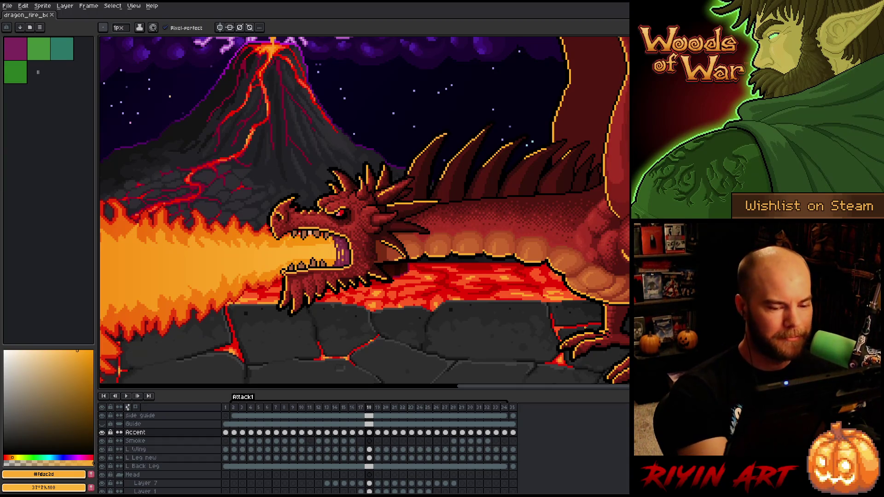
pyautogui.press('b')
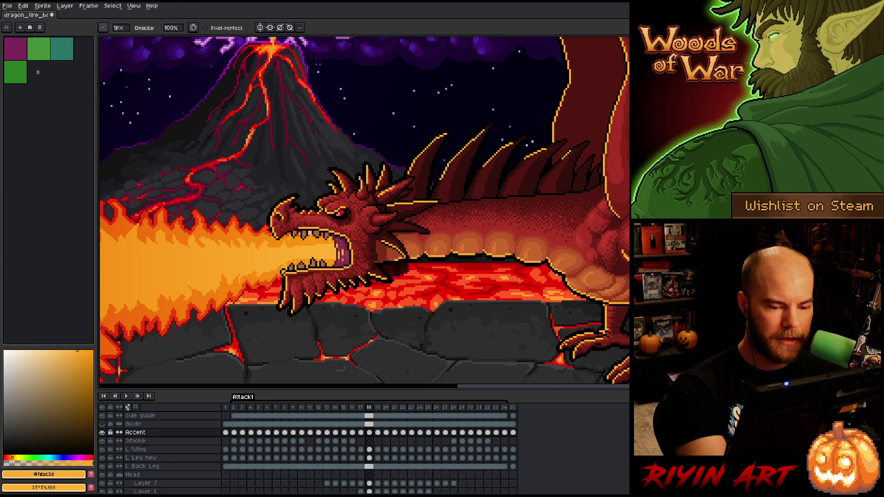
pyautogui.press('e')
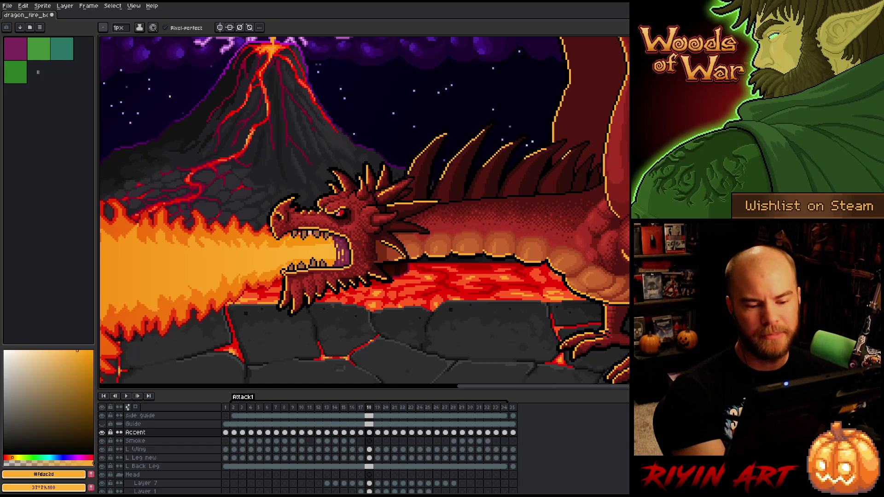
pyautogui.moveTo(452, 290); pyautogui.dragTo(481, 312)
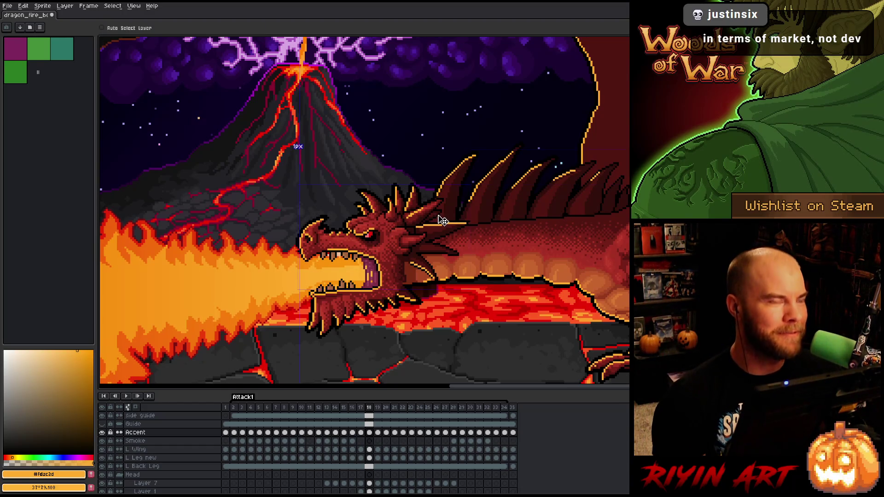
# Step: Save the sprite and zoom in and out around the dragon's mouth
pyautogui.hotkey('ctrl', 's')
pyautogui.scroll(-3, 355, 281)
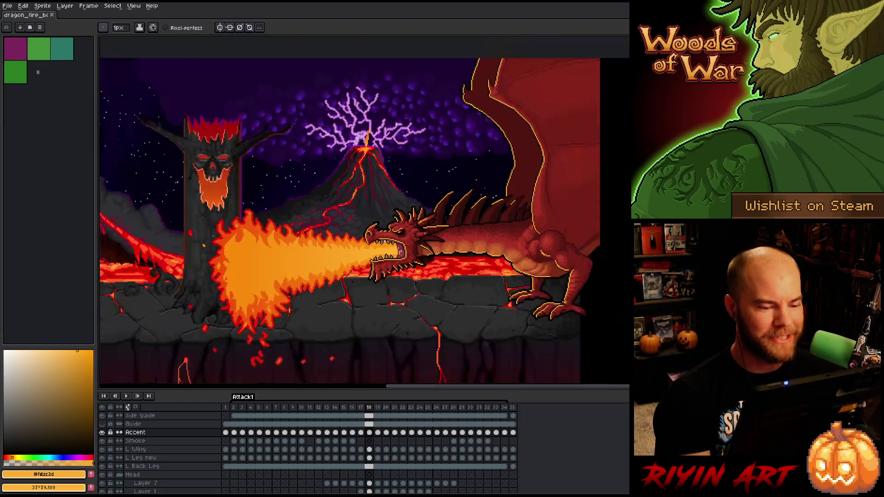
pyautogui.scroll(2, 356, 281)
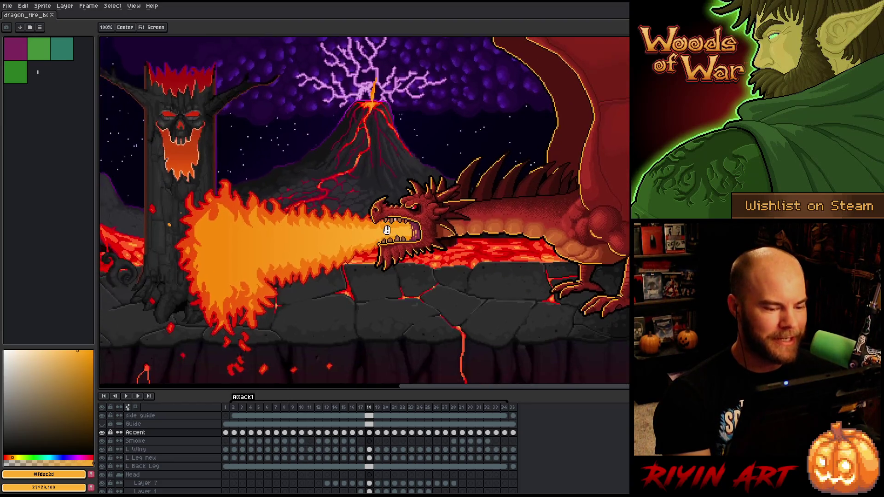
pyautogui.scroll(2, 356, 280)
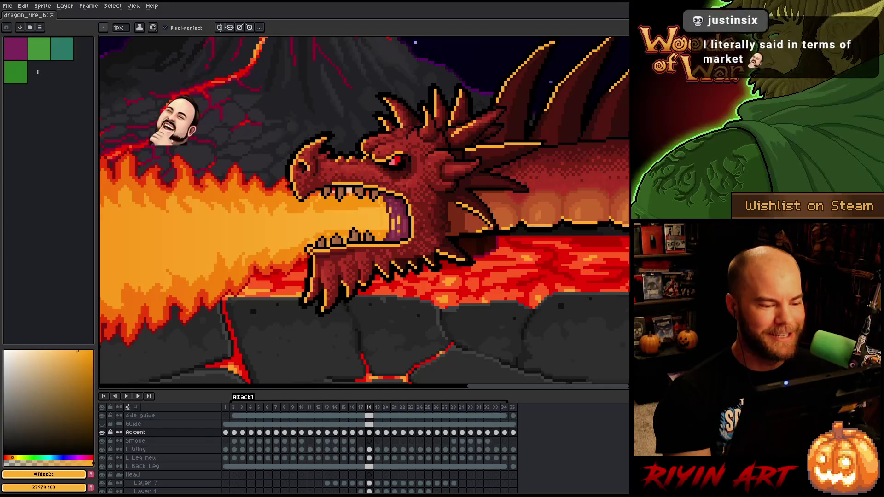
pyautogui.scroll(-2, 313, 356)
pyautogui.scroll(3, 313, 357)
pyautogui.scroll(-3, 212, 285)
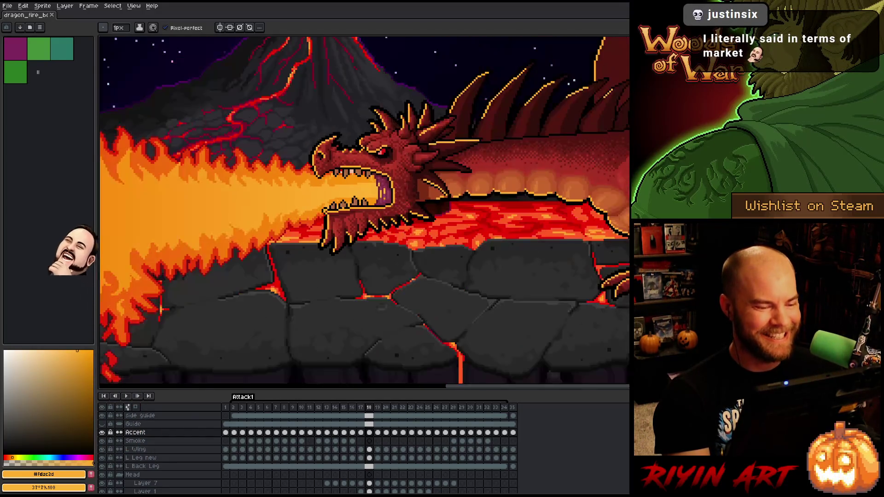
pyautogui.scroll(2, 212, 285)
pyautogui.scroll(-2, 213, 285)
pyautogui.scroll(3, 367, 206)
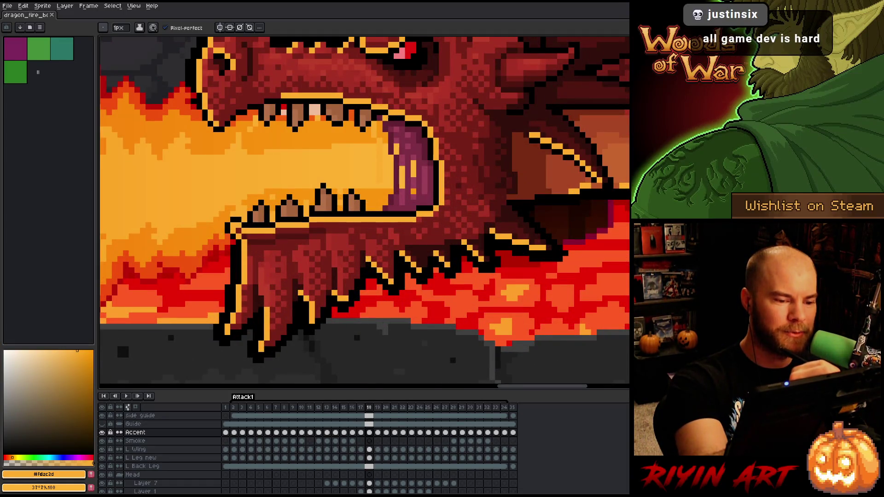
# Step: Fix a pixel on the tongue outline, then undo the dark red stroke over the tongue edge
pyautogui.click(390, 129)
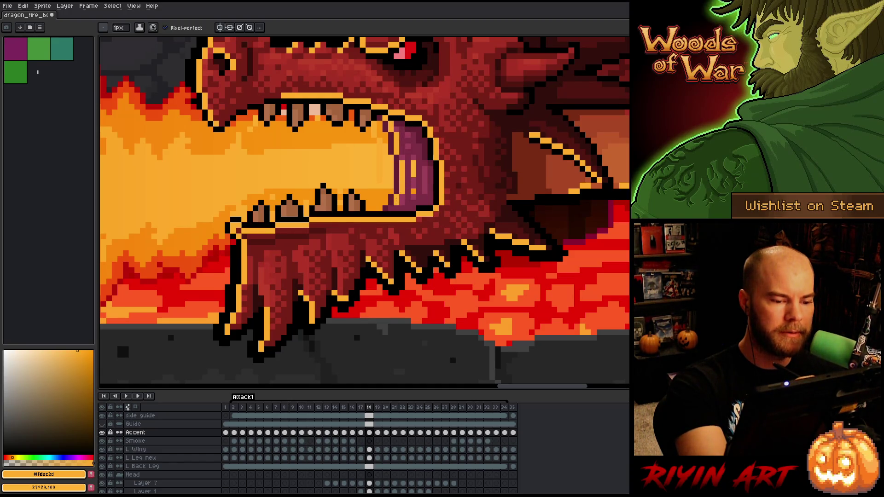
pyautogui.press('b')
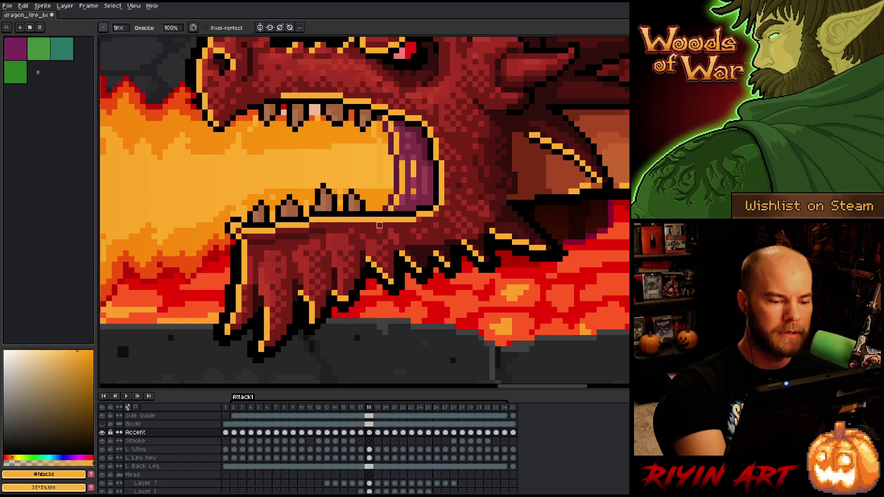
pyautogui.moveTo(424, 214)
pyautogui.mouseDown()
pyautogui.moveTo(441, 198)
pyautogui.moveTo(430, 127)
pyautogui.moveTo(412, 108)
pyautogui.mouseUp()
pyautogui.hotkey('ctrl', 'z')
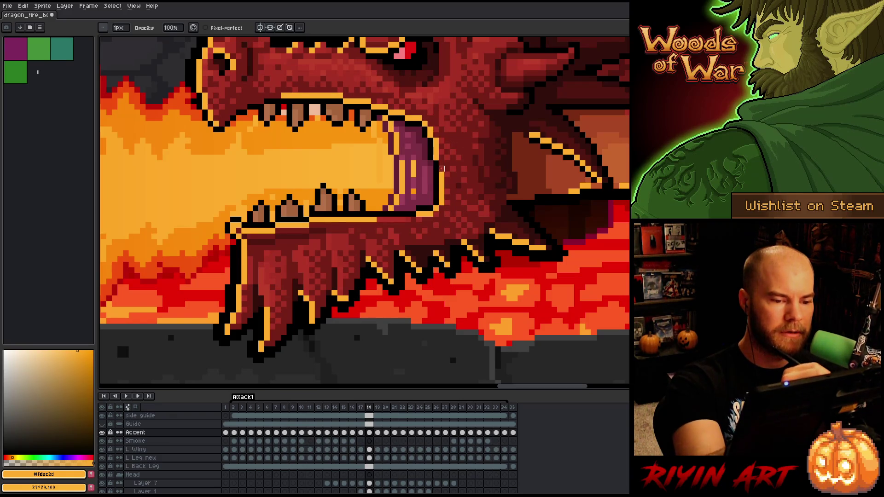
pyautogui.hotkey('ctrl', 'z')
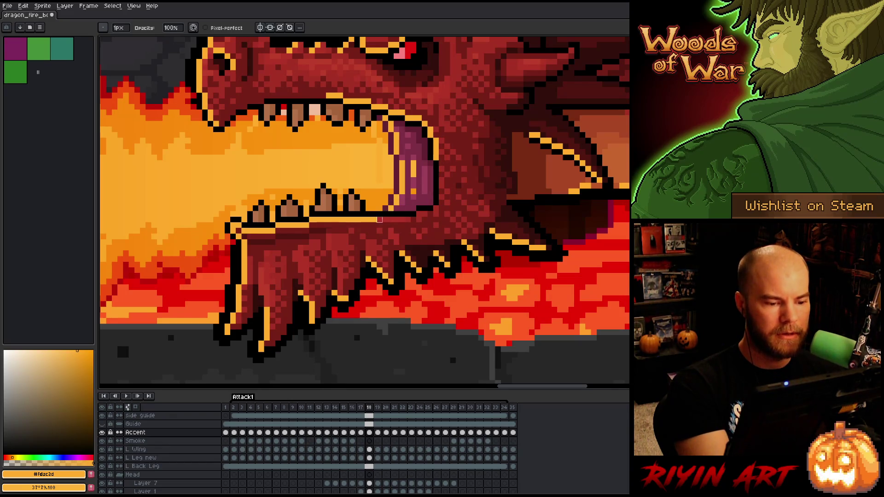
# Step: Paint the lower jaw outline under the teeth dark red and recentre on the dragon
pyautogui.moveTo(383, 220)
pyautogui.mouseDown()
pyautogui.moveTo(283, 232)
pyautogui.moveTo(237, 226)
pyautogui.mouseUp()
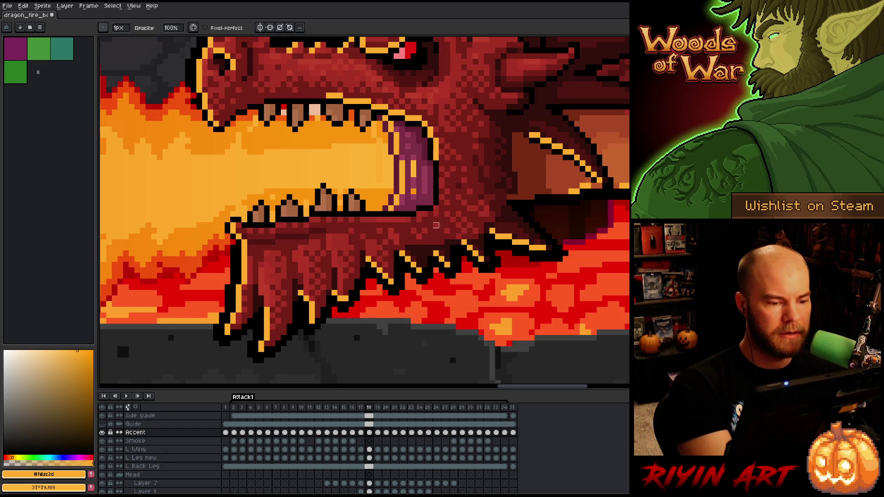
pyautogui.scroll(-5, 464, 213)
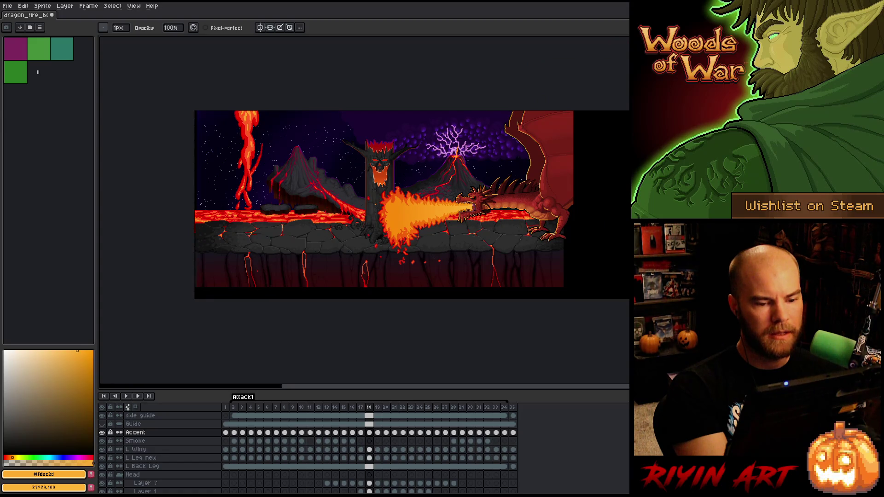
pyautogui.scroll(2, 519, 238)
pyautogui.moveTo(499, 236)
pyautogui.mouseDown()
pyautogui.moveTo(422, 255)
pyautogui.moveTo(442, 263)
pyautogui.mouseUp()
pyautogui.scroll(-1, 350, 183)
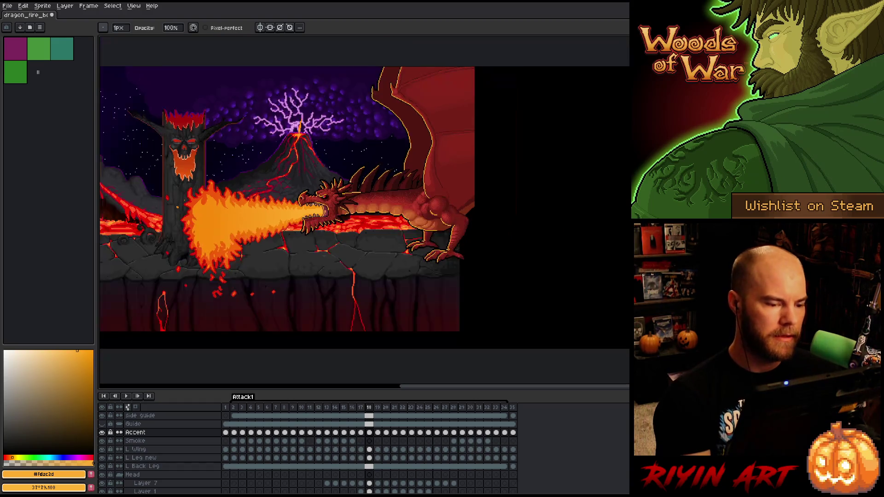
pyautogui.scroll(-1, 361, 198)
pyautogui.scroll(2, 361, 198)
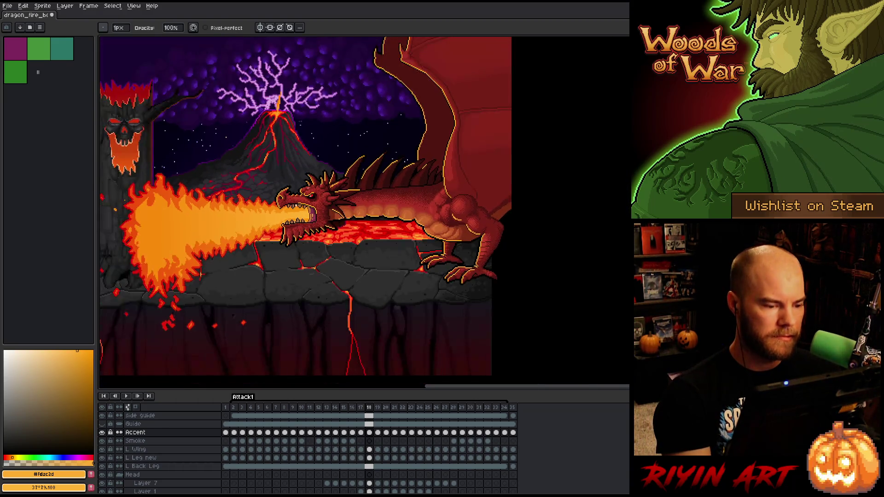
pyautogui.moveTo(322, 207); pyautogui.dragTo(363, 219)
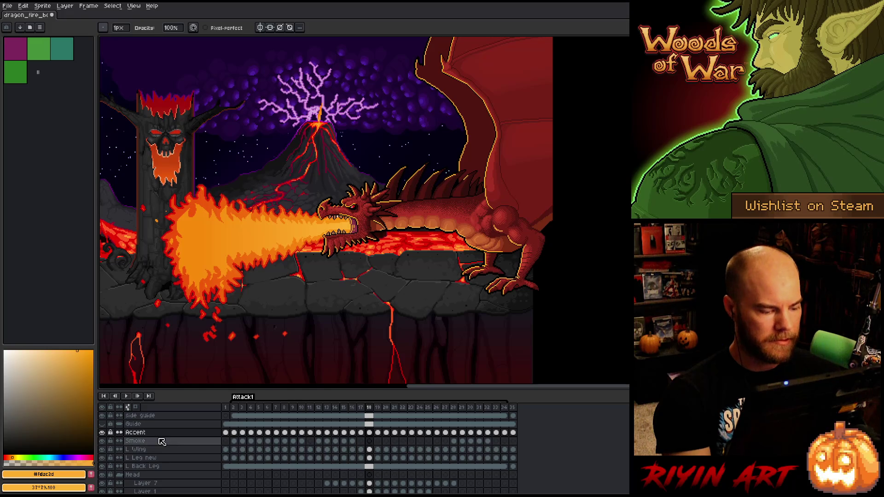
# Step: Open the Accent layer's properties and try Addition blend at 81% opacity
pyautogui.doubleClick(157, 434)
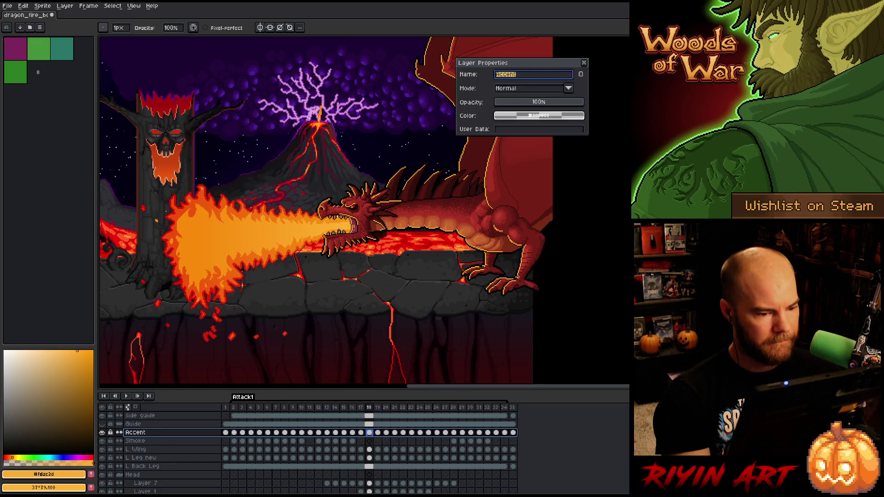
pyautogui.click(514, 103)
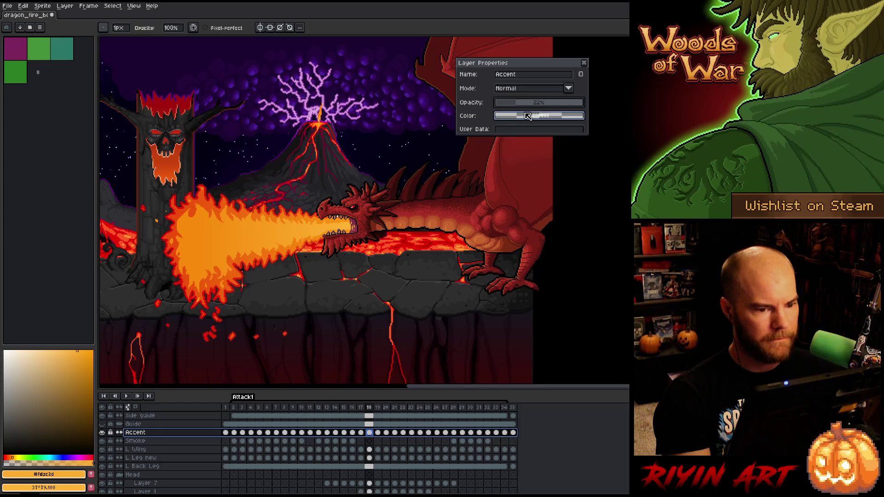
pyautogui.moveTo(529, 102)
pyautogui.mouseDown()
pyautogui.moveTo(546, 101)
pyautogui.moveTo(537, 102)
pyautogui.mouseUp()
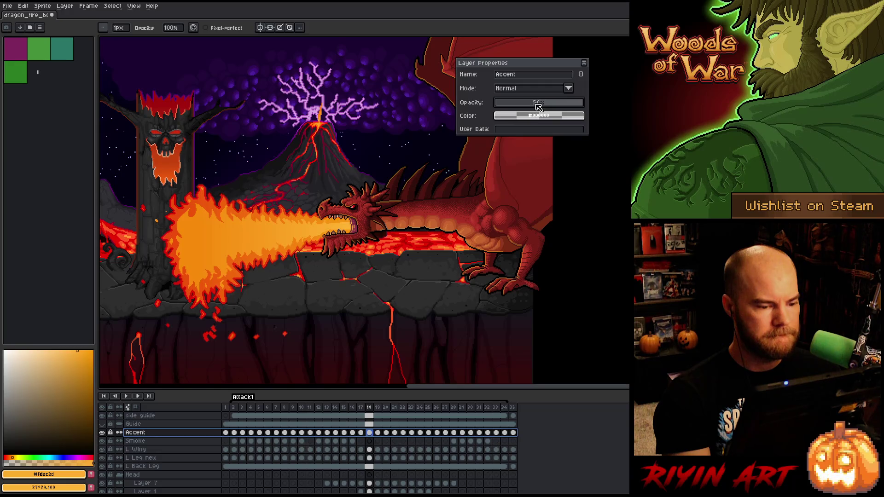
pyautogui.moveTo(537, 106); pyautogui.dragTo(541, 104)
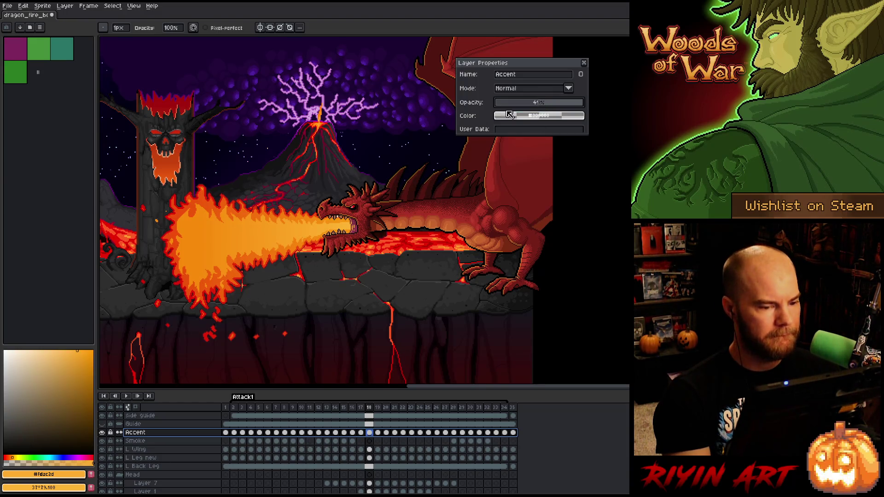
pyautogui.click(539, 89)
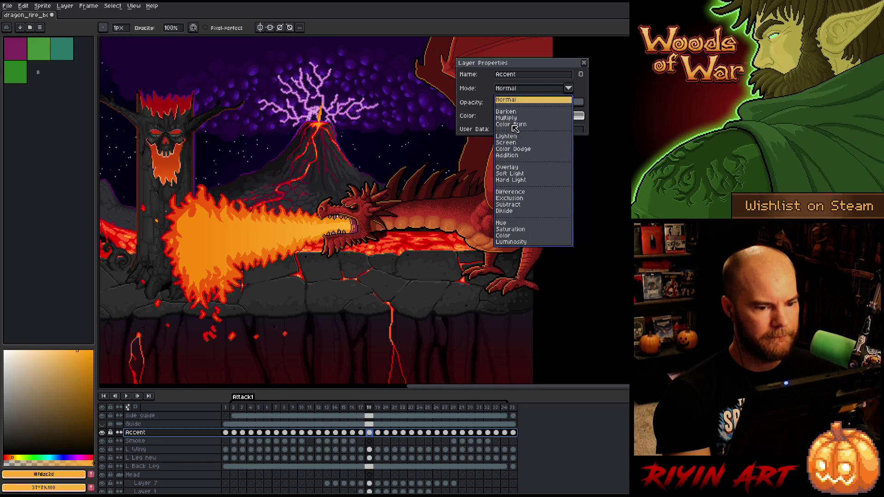
pyautogui.click(506, 156)
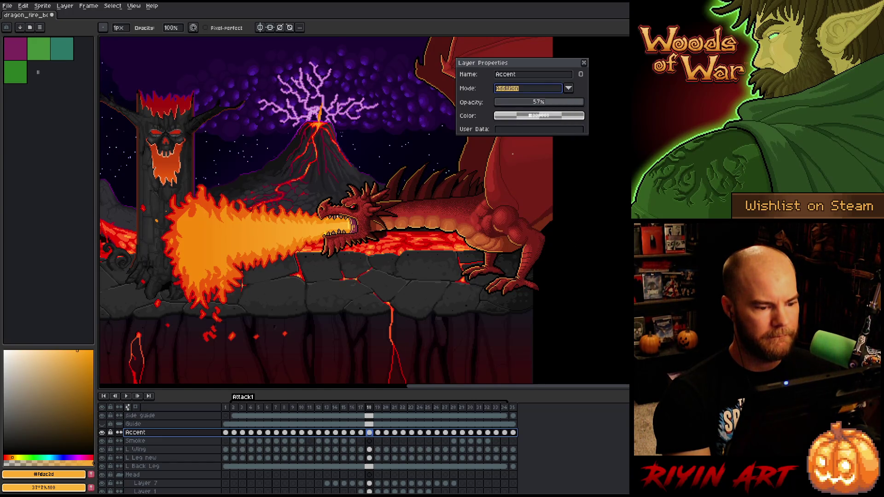
pyautogui.click(566, 104)
# Step: Pan across the dragon's back, body and head to judge the accent blend
pyautogui.scroll(3, 324, 249)
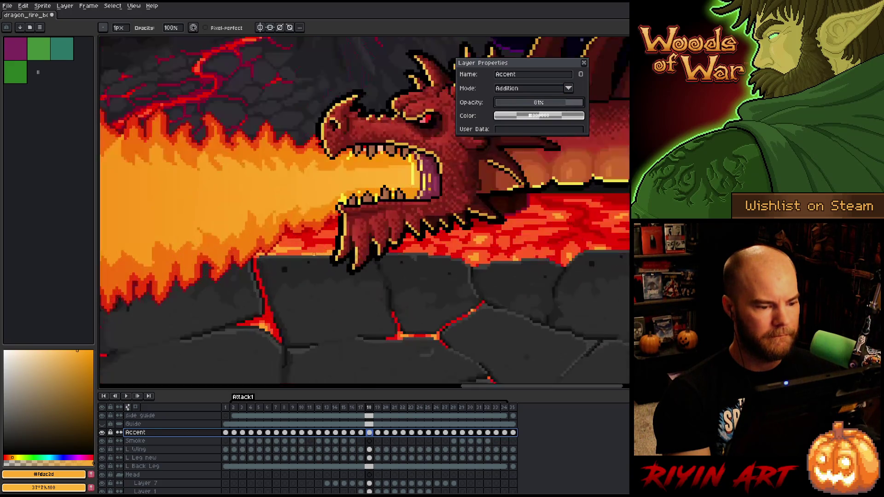
pyautogui.moveTo(421, 179); pyautogui.dragTo(364, 242)
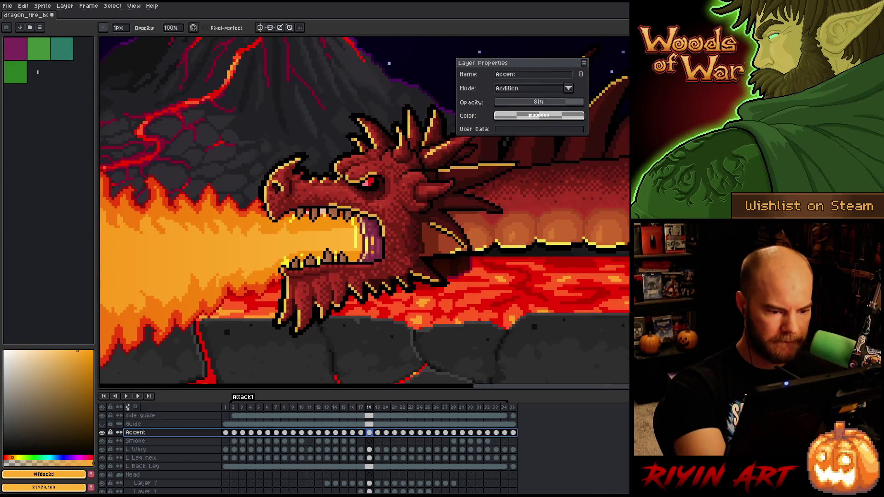
pyautogui.click(363, 241)
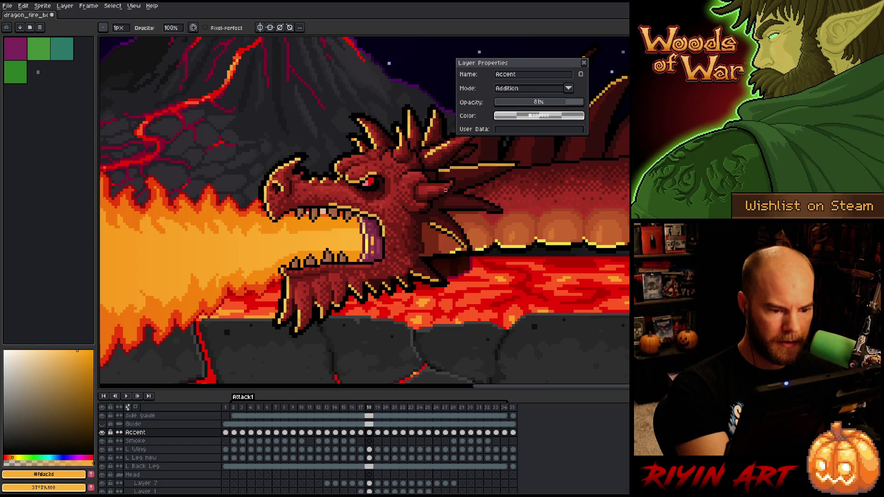
pyautogui.press('space')
pyautogui.moveTo(541, 223)
pyautogui.mouseDown()
pyautogui.moveTo(465, 258)
pyautogui.moveTo(419, 345)
pyautogui.moveTo(385, 361)
pyautogui.moveTo(595, 288)
pyautogui.mouseUp()
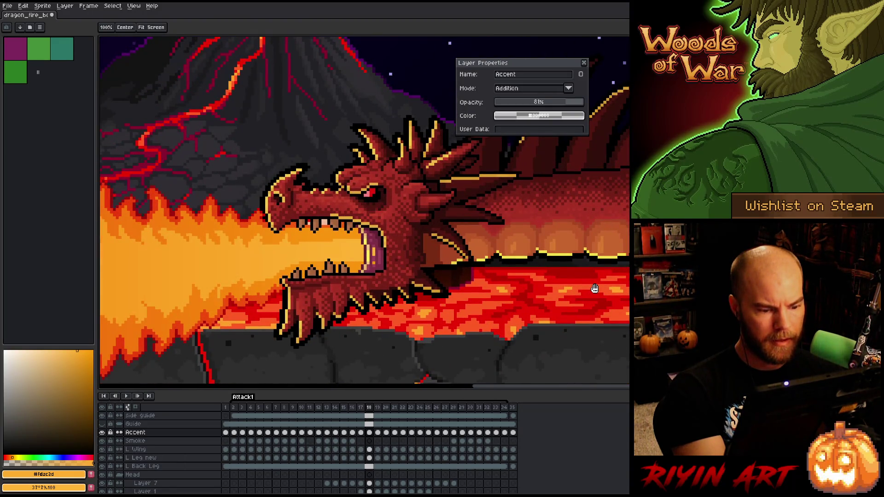
pyautogui.moveTo(592, 290)
pyautogui.mouseDown()
pyautogui.moveTo(286, 310)
pyautogui.moveTo(295, 313)
pyautogui.mouseUp()
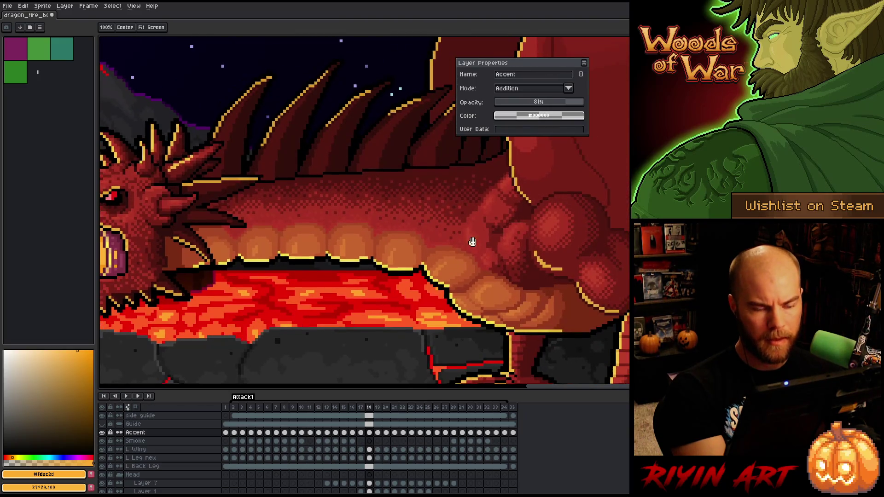
pyautogui.moveTo(560, 134); pyautogui.dragTo(620, 81)
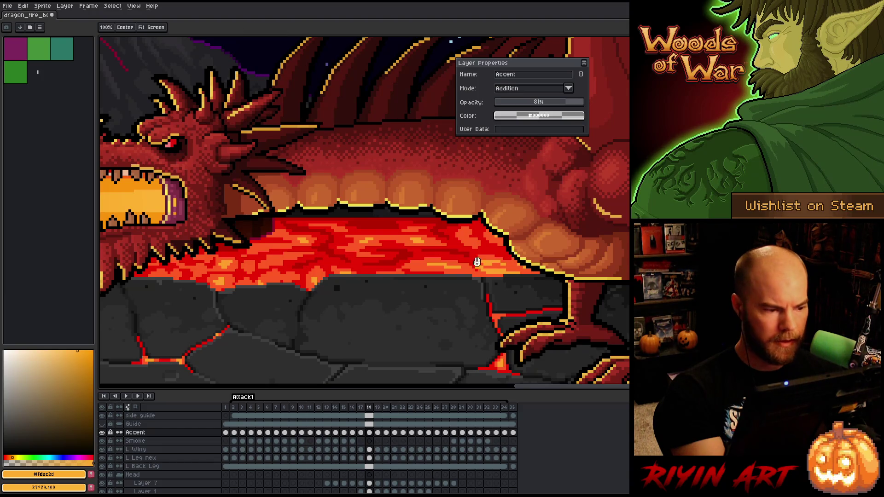
pyautogui.moveTo(364, 210); pyautogui.dragTo(396, 209)
pyautogui.press('space')
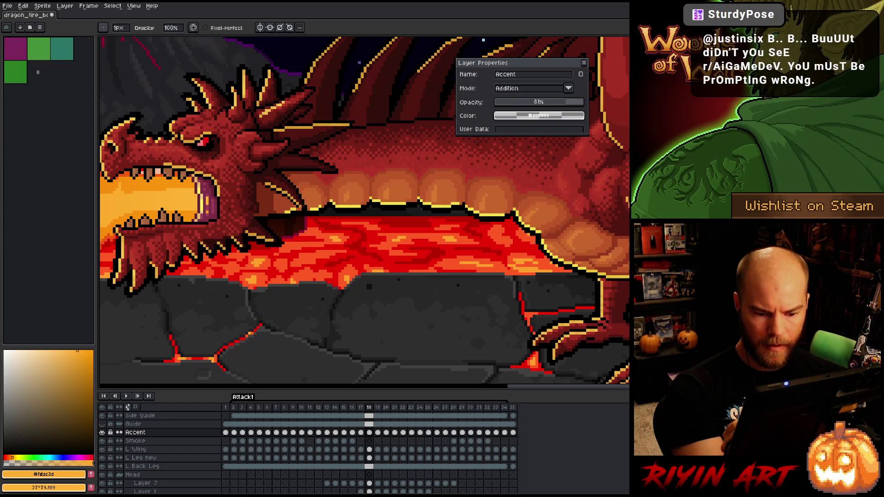
pyautogui.scroll(-3, 372, 318)
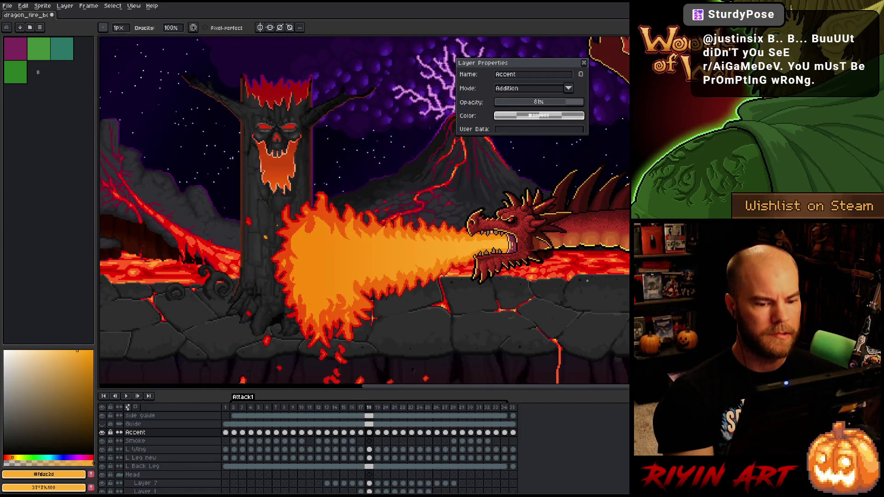
pyautogui.moveTo(372, 318); pyautogui.dragTo(213, 317)
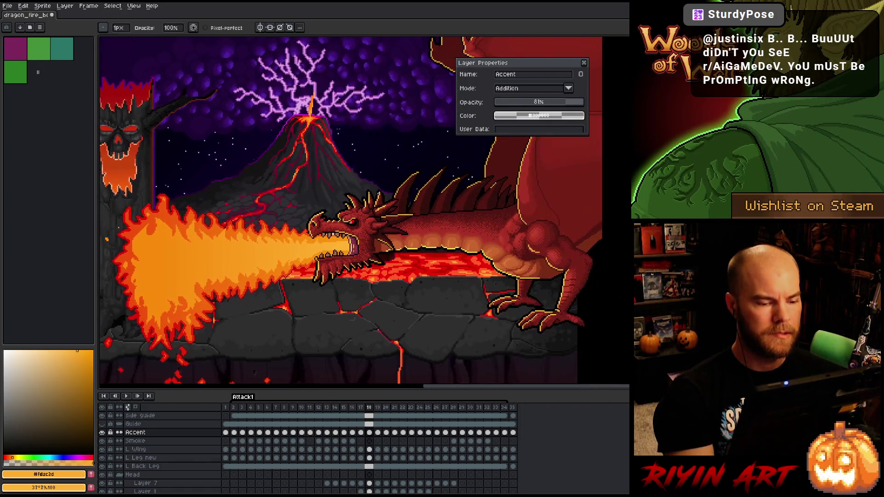
# Step: Switch the Accent layer to Overlay blend at 100% opacity and move the dialog aside
pyautogui.click(547, 91)
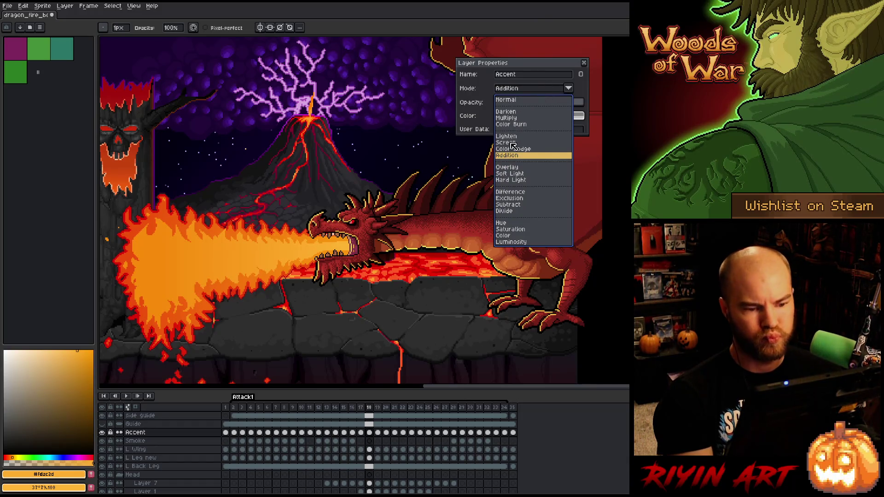
pyautogui.click(508, 167)
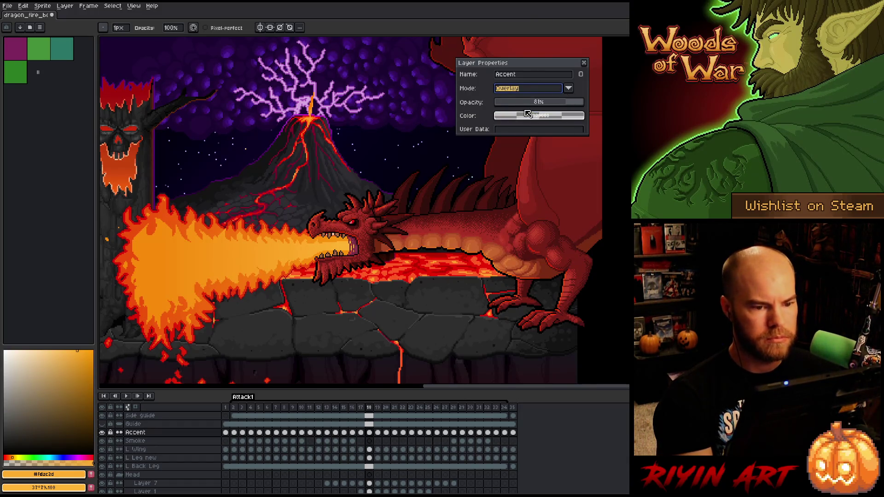
pyautogui.moveTo(529, 103); pyautogui.dragTo(601, 108)
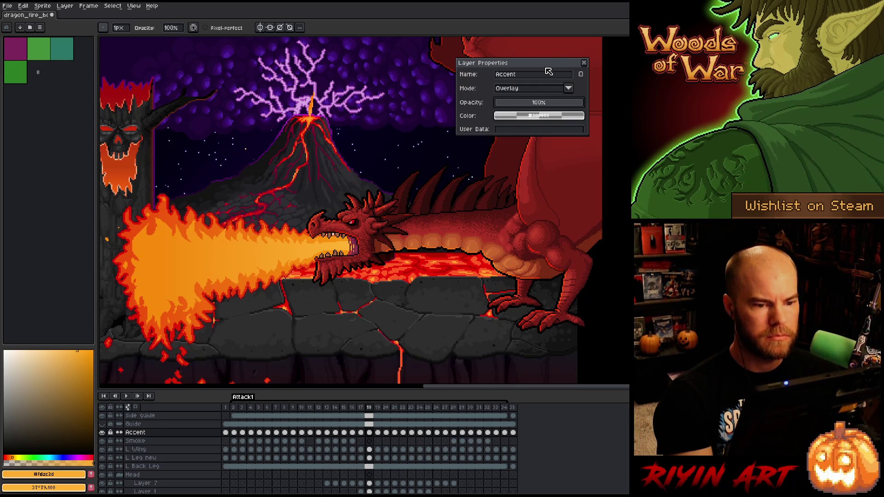
pyautogui.moveTo(547, 68)
pyautogui.mouseDown()
pyautogui.moveTo(570, 68)
pyautogui.moveTo(302, 100)
pyautogui.moveTo(361, 99)
pyautogui.mouseUp()
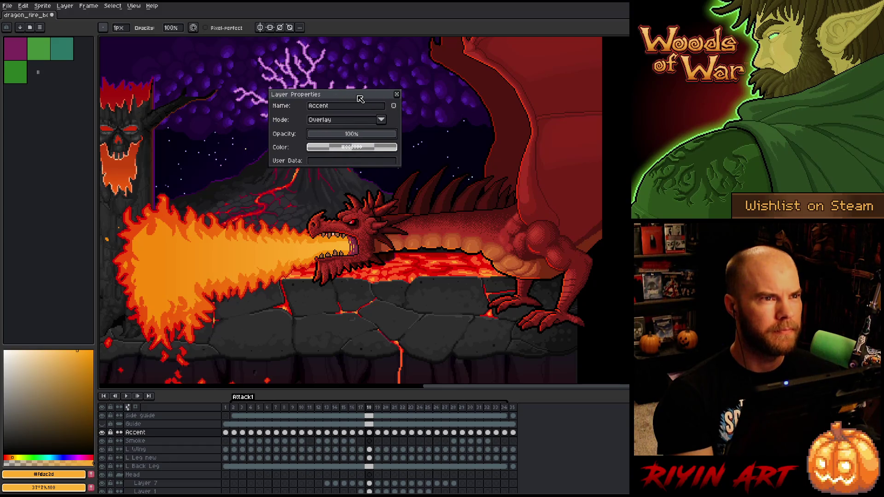
# Step: Close the Layer Properties dialog and zoom in on the dragon's head
pyautogui.click(397, 94)
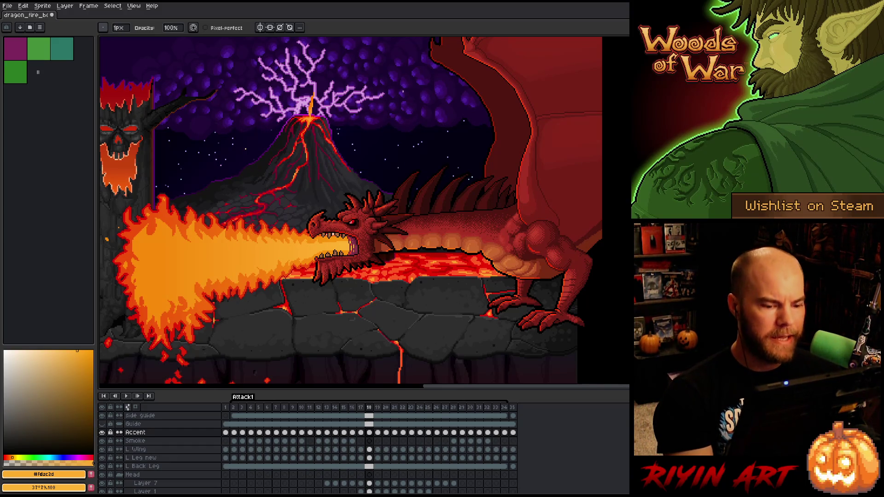
pyautogui.scroll(-2, 454, 310)
pyautogui.scroll(4, 414, 266)
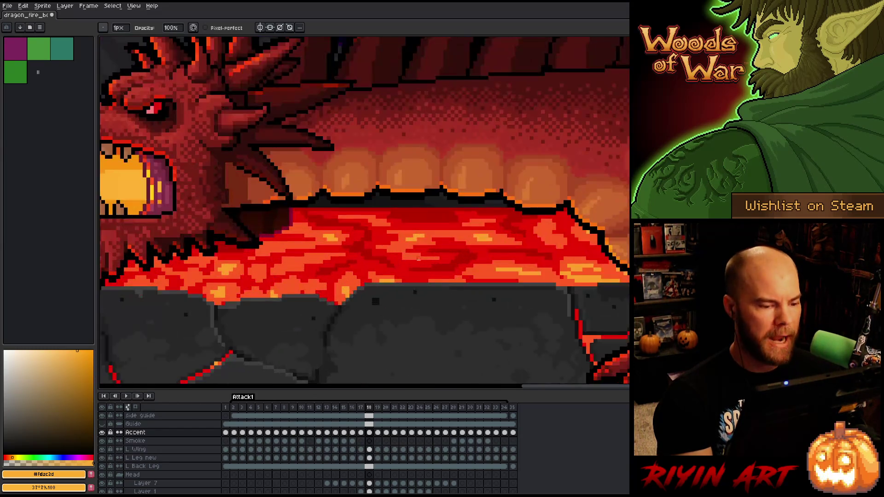
pyautogui.scroll(-2, 371, 223)
pyautogui.scroll(3, 370, 222)
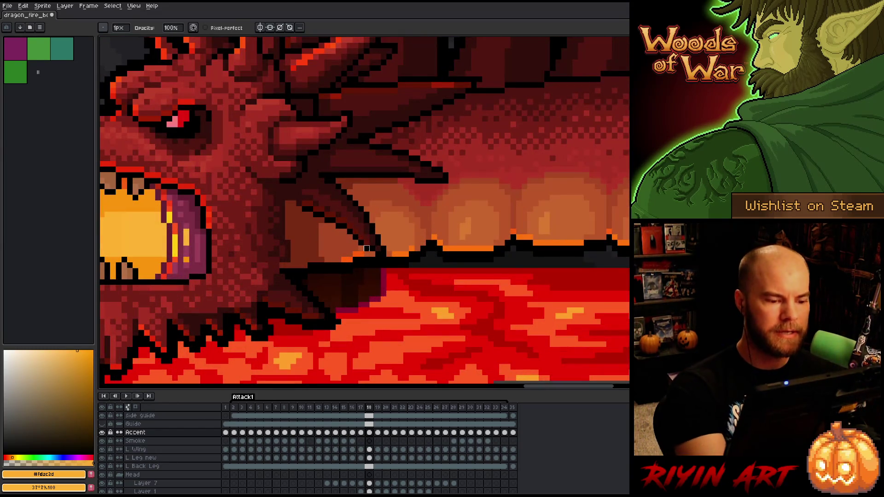
# Step: Pan across the head and add bright orange highlight pixels inside the dragon's mouth
pyautogui.press('e')
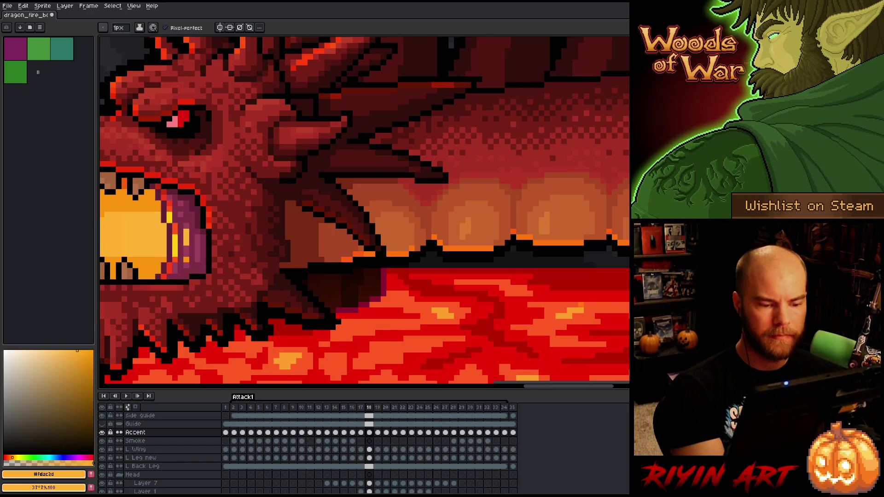
pyautogui.scroll(-4, 428, 230)
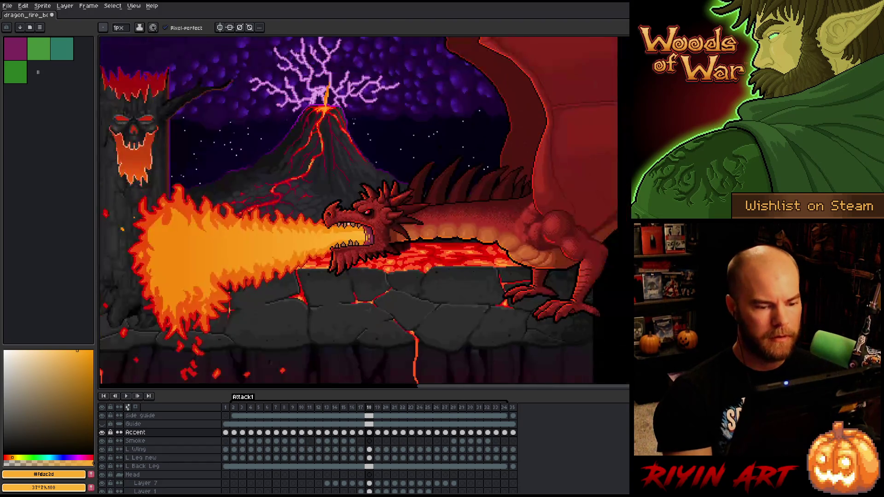
pyautogui.scroll(1, 428, 230)
pyautogui.scroll(2, 330, 240)
pyautogui.scroll(-1, 329, 239)
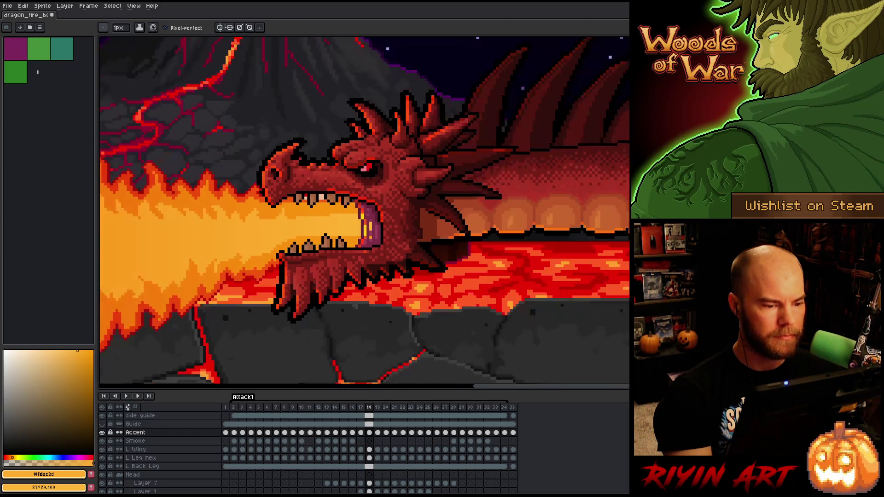
pyautogui.scroll(1, 330, 239)
pyautogui.moveTo(418, 250); pyautogui.dragTo(460, 253)
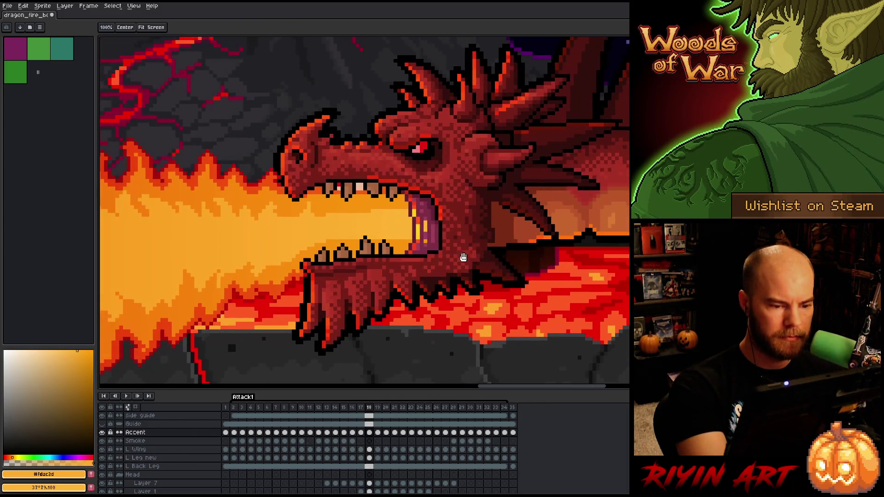
pyautogui.press('e')
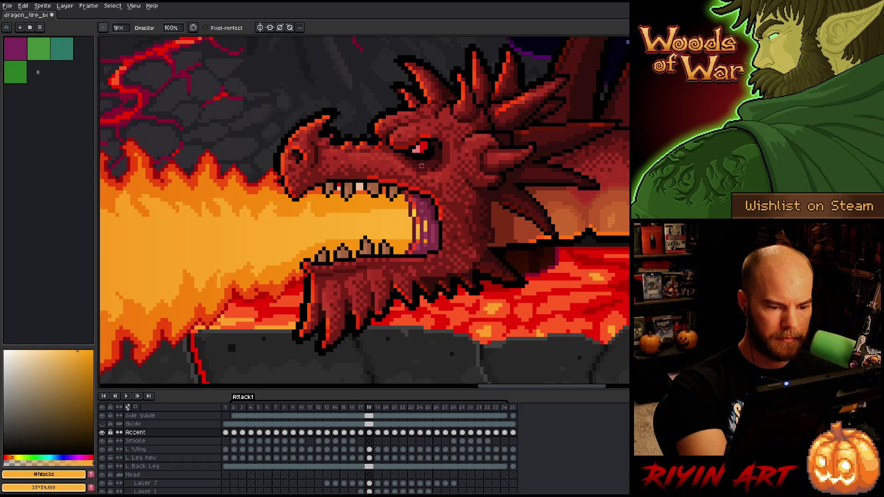
pyautogui.moveTo(498, 270); pyautogui.dragTo(535, 270)
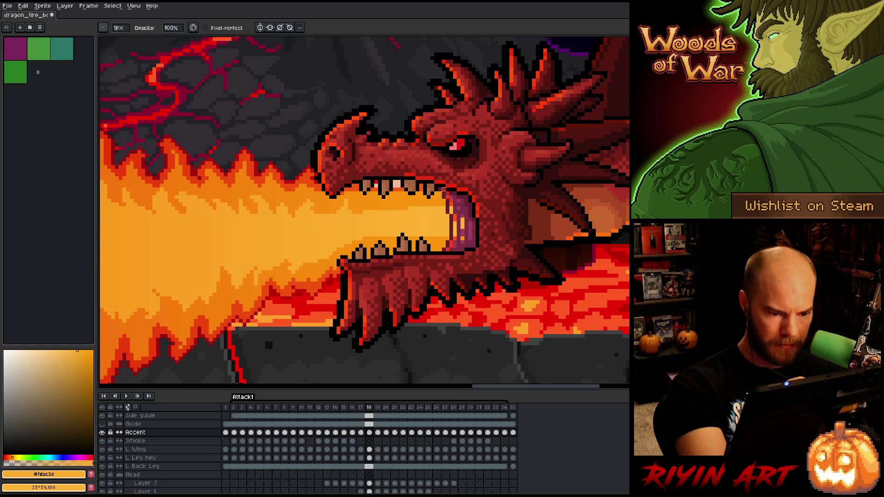
pyautogui.press('b')
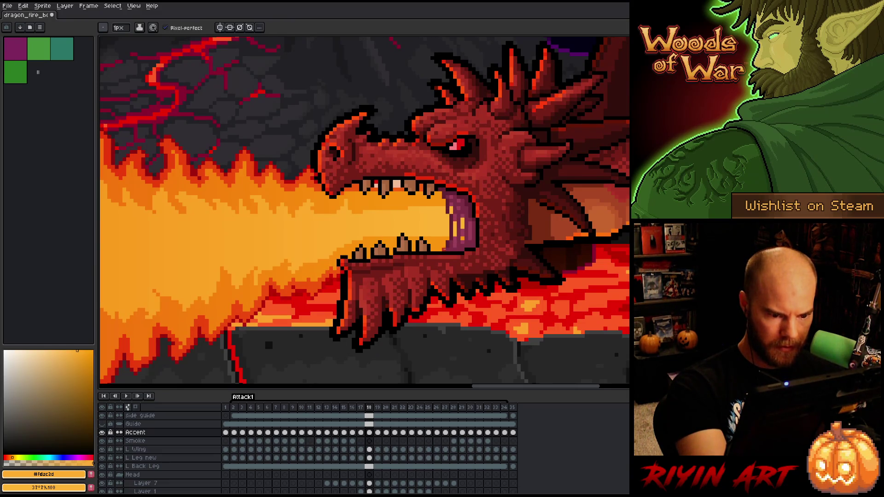
pyautogui.moveTo(451, 237); pyautogui.dragTo(447, 199)
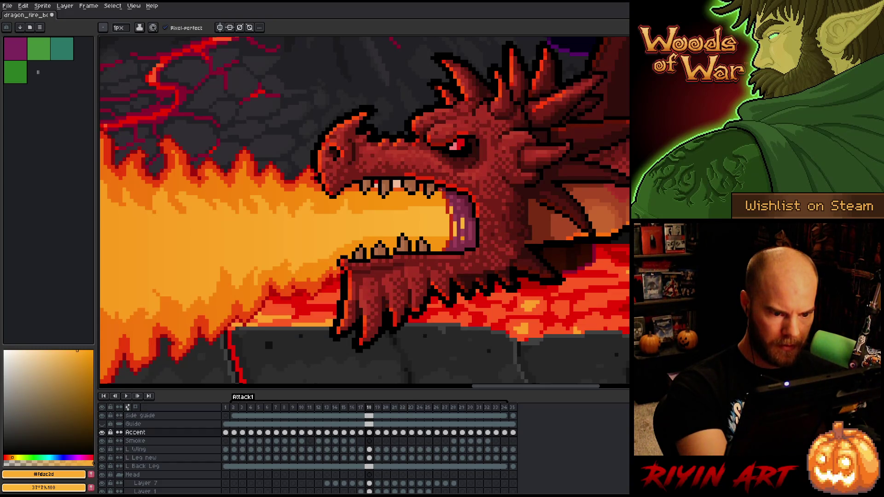
# Step: Fit the scene, re-zoom, and draw a bright orange highlight along the dragon's upper lip
pyautogui.hotkey('ctrl', '0')
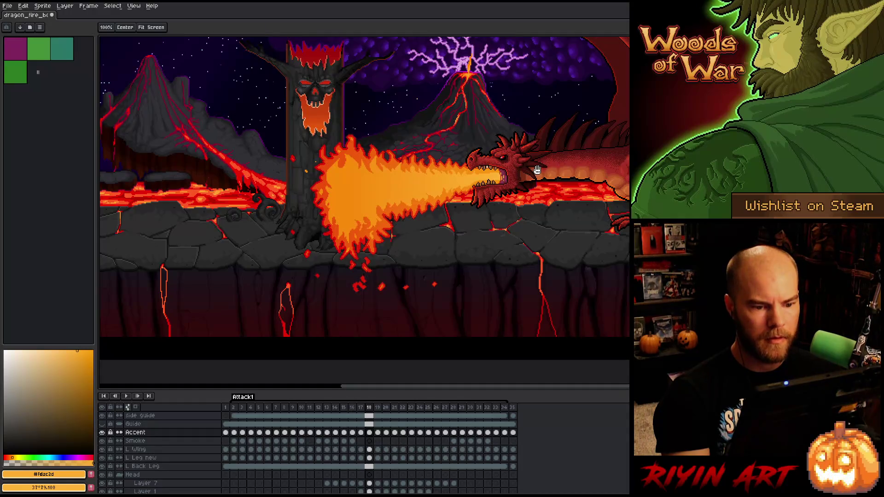
pyautogui.scroll(1, 398, 244)
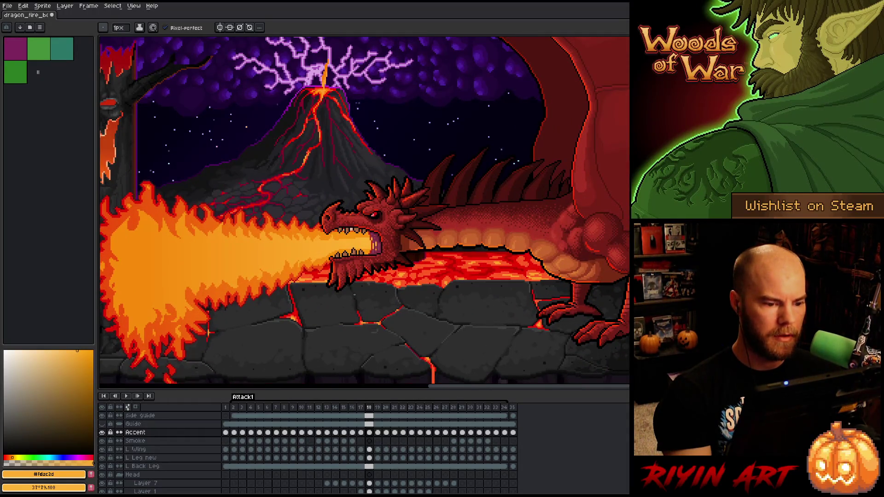
pyautogui.scroll(3, 209, 332)
pyautogui.scroll(-1, 184, 350)
pyautogui.scroll(-1, 163, 363)
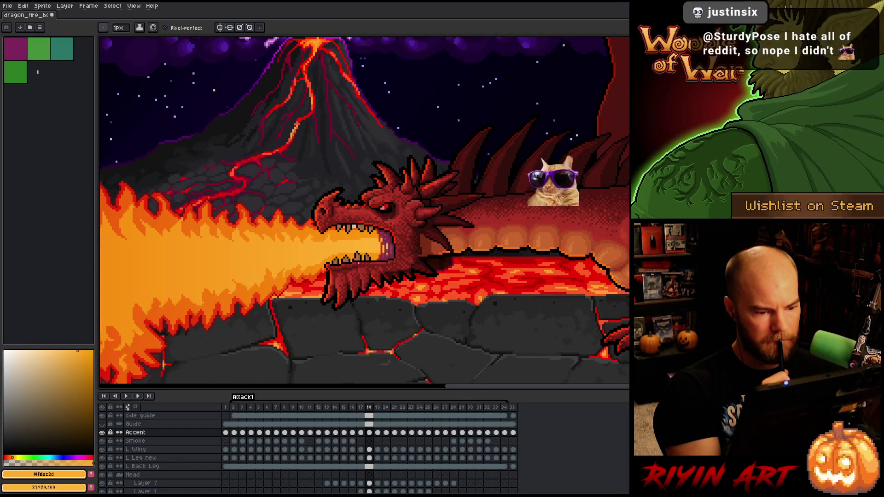
pyautogui.scroll(2, 361, 262)
pyautogui.press('e')
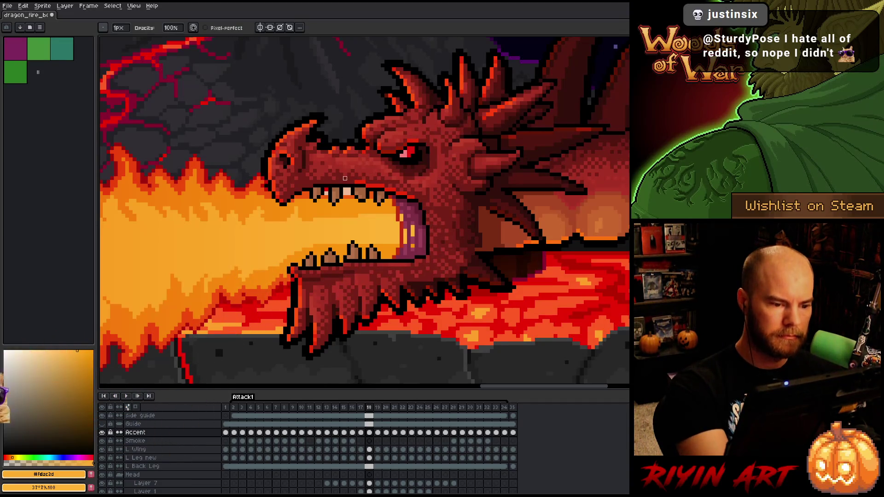
pyautogui.press('b')
pyautogui.moveTo(352, 182); pyautogui.dragTo(313, 181)
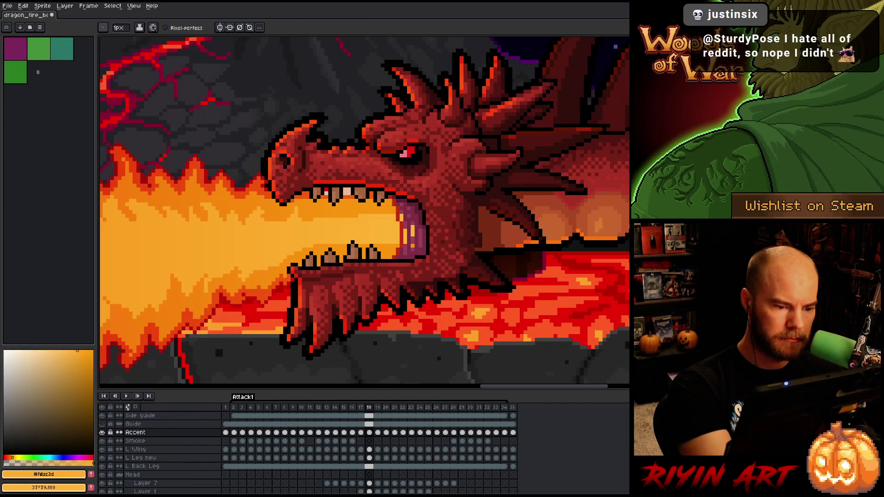
# Step: Touch up the dragon's head and mouth pixels on the Accent layer, panning toward the rocks
pyautogui.press('e')
pyautogui.moveTo(486, 257); pyautogui.dragTo(518, 241)
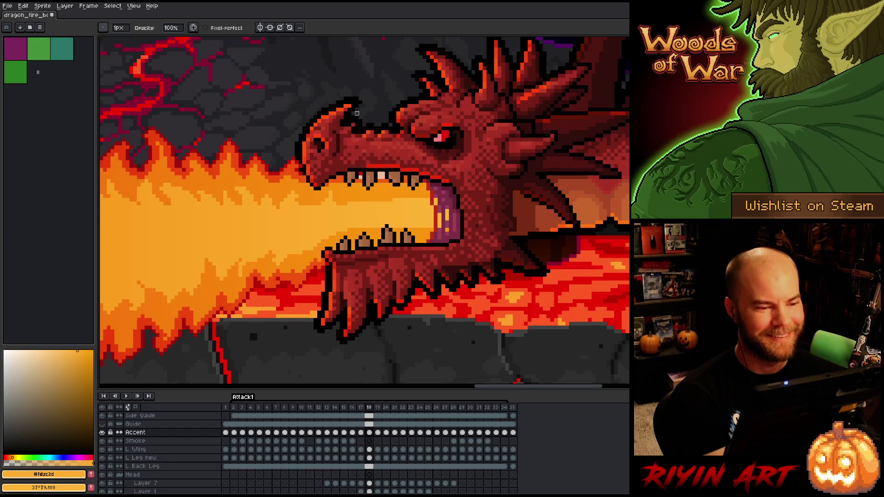
pyautogui.scroll(-4, 402, 139)
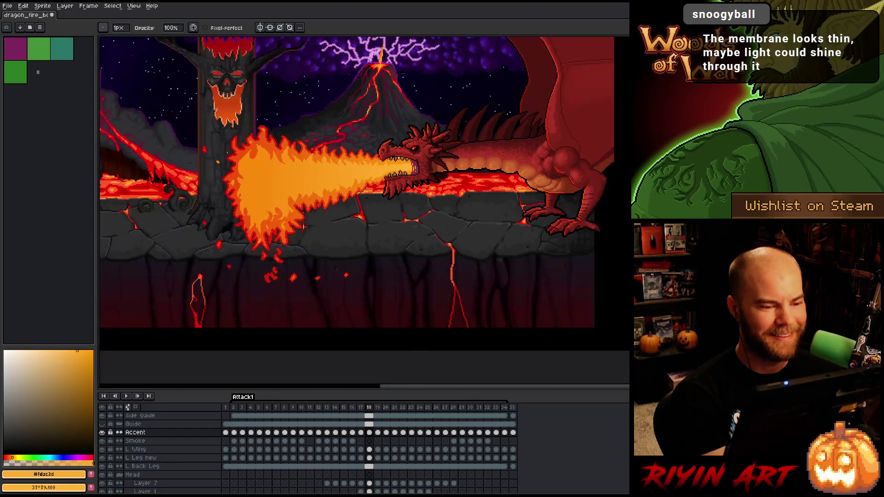
pyautogui.scroll(1, 419, 174)
pyautogui.scroll(3, 418, 174)
pyautogui.scroll(-1, 419, 174)
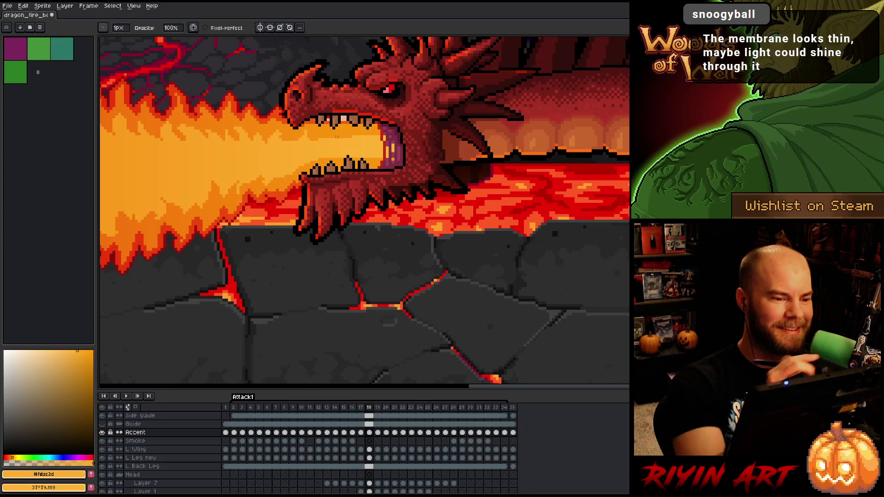
pyautogui.moveTo(327, 192)
pyautogui.mouseDown()
pyautogui.moveTo(383, 231)
pyautogui.moveTo(419, 283)
pyautogui.mouseUp()
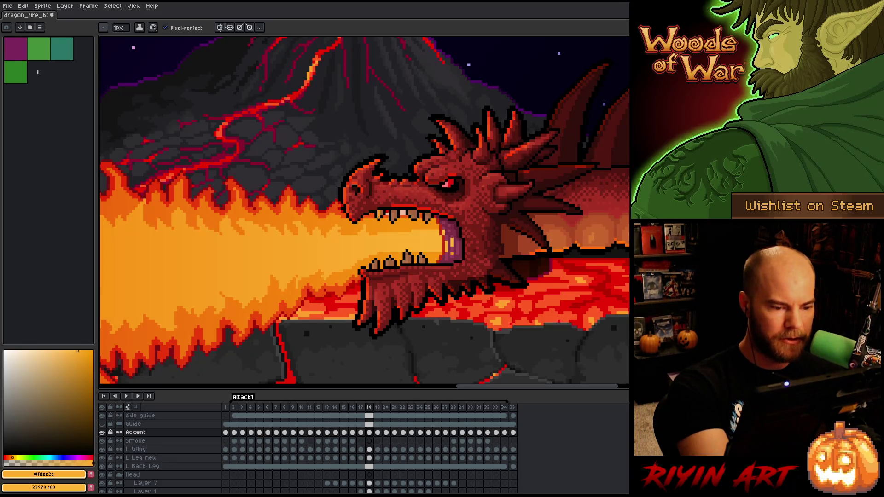
# Step: Brighten a spot on a dragon tooth and recentre the view on the head
pyautogui.click(393, 217)
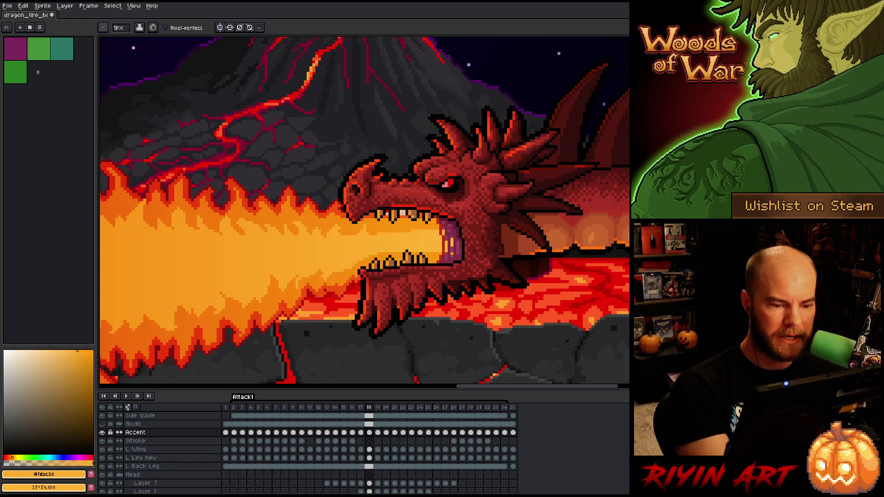
pyautogui.moveTo(528, 328)
pyautogui.mouseDown()
pyautogui.moveTo(478, 310)
pyautogui.moveTo(400, 308)
pyautogui.mouseUp()
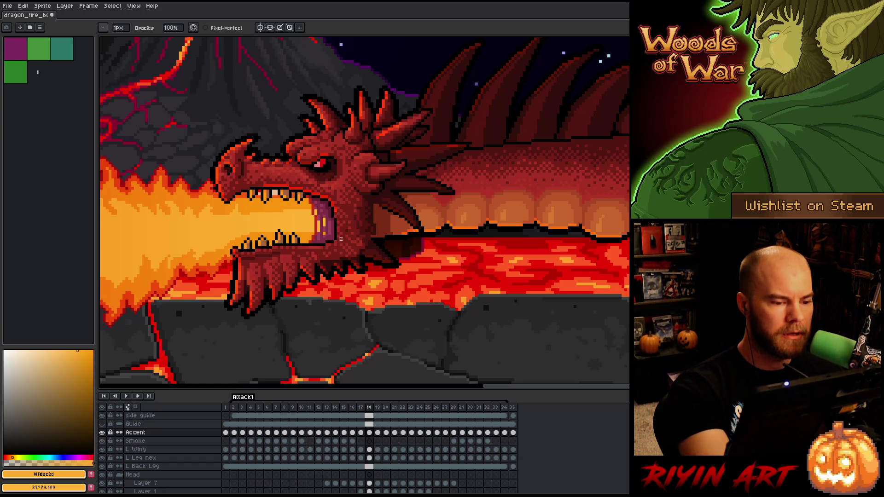
pyautogui.press('space')
pyautogui.moveTo(357, 234)
pyautogui.mouseDown()
pyautogui.moveTo(397, 243)
pyautogui.moveTo(416, 226)
pyautogui.mouseUp()
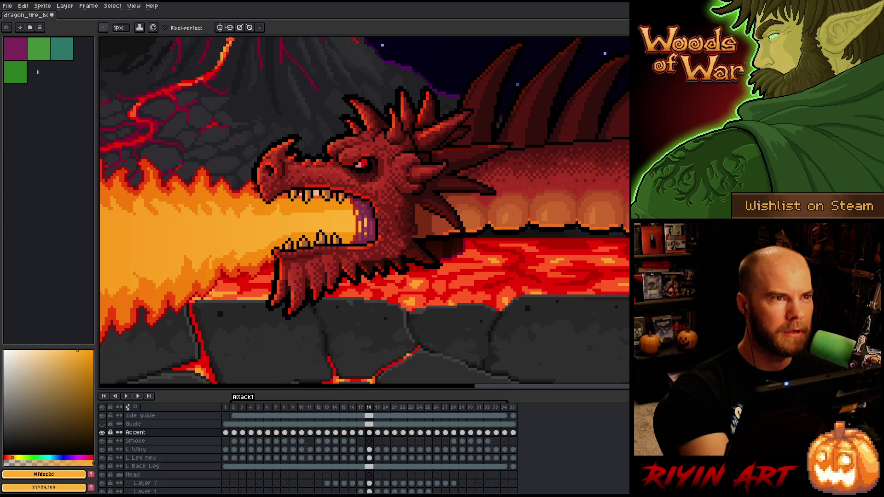
pyautogui.press('e')
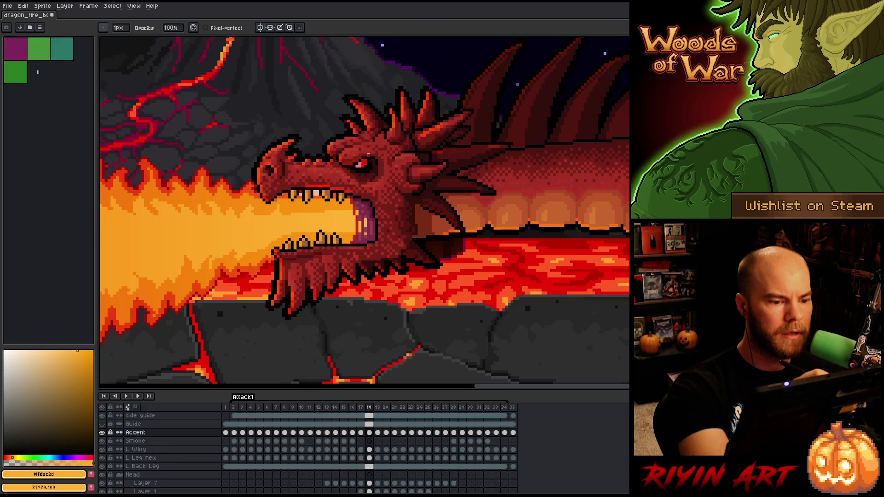
pyautogui.press('b')
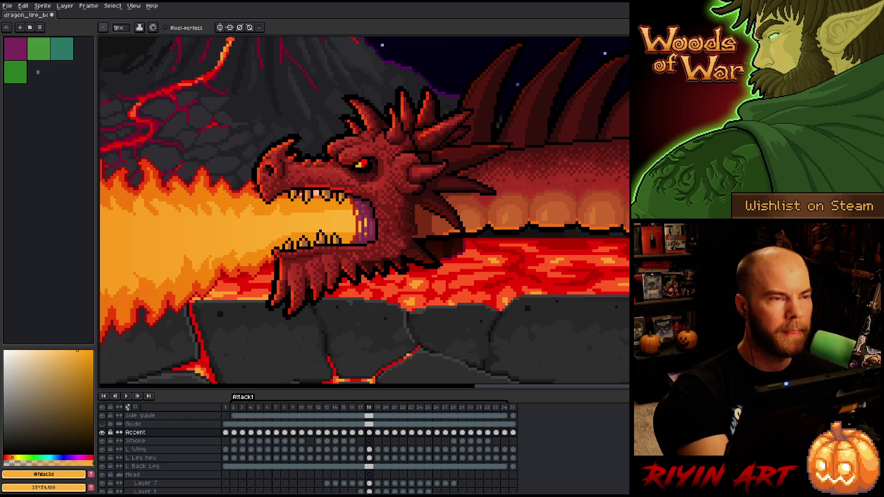
# Step: Add brighter accent pixels to the eye and erase stray pixels around the fiery mouth
pyautogui.moveTo(430, 229); pyautogui.dragTo(530, 230)
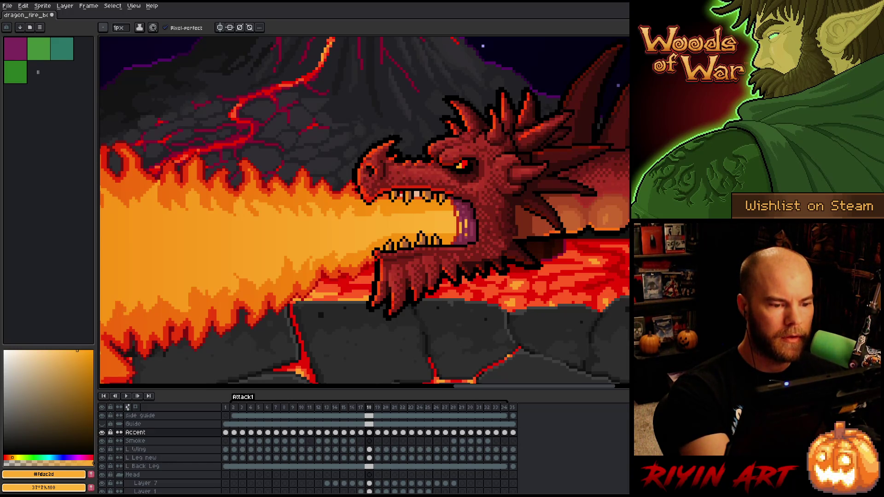
pyautogui.press('space')
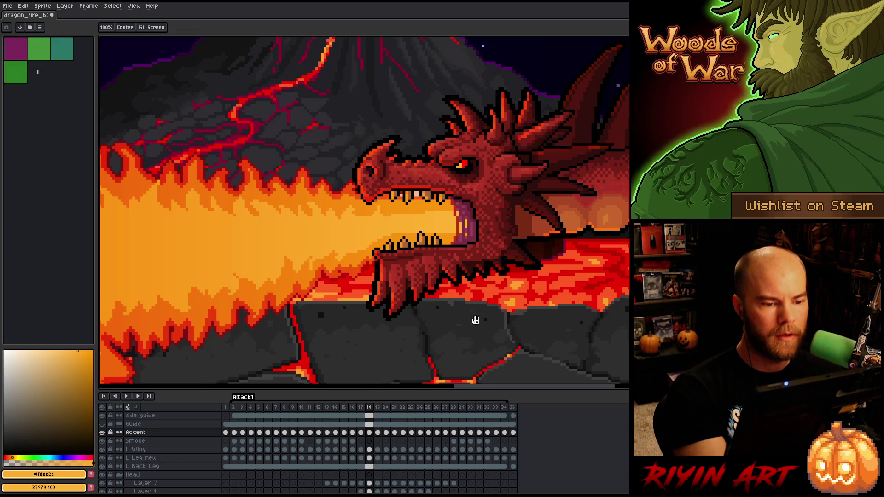
pyautogui.moveTo(476, 320); pyautogui.dragTo(443, 294)
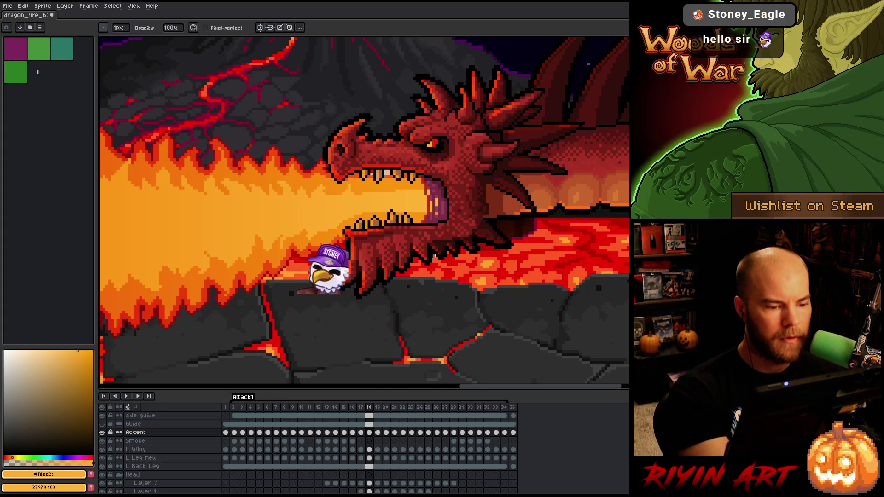
pyautogui.press('e')
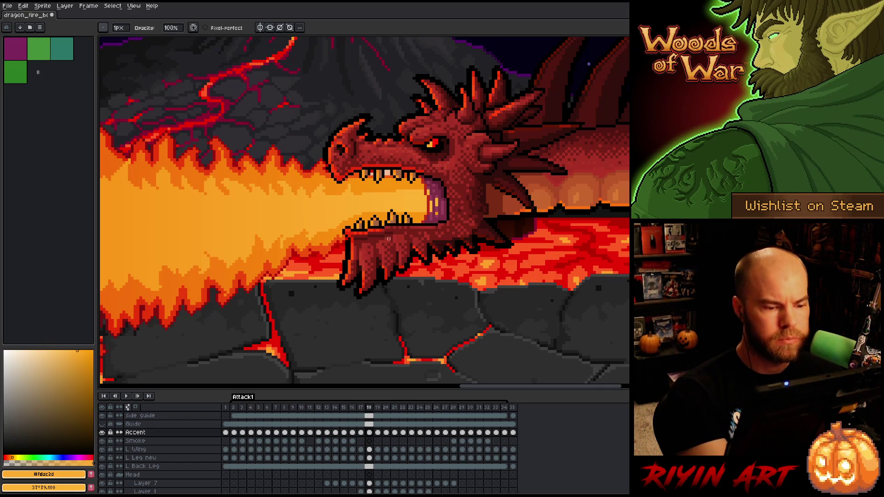
pyautogui.press('b')
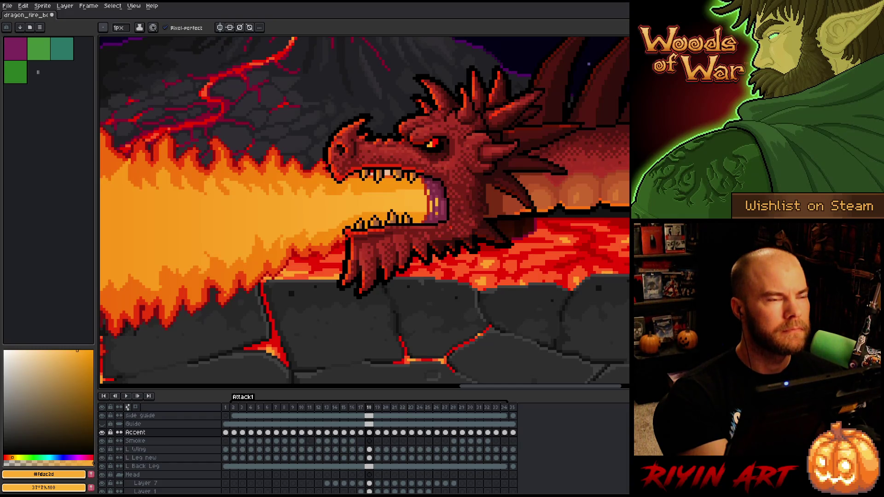
pyautogui.press('e')
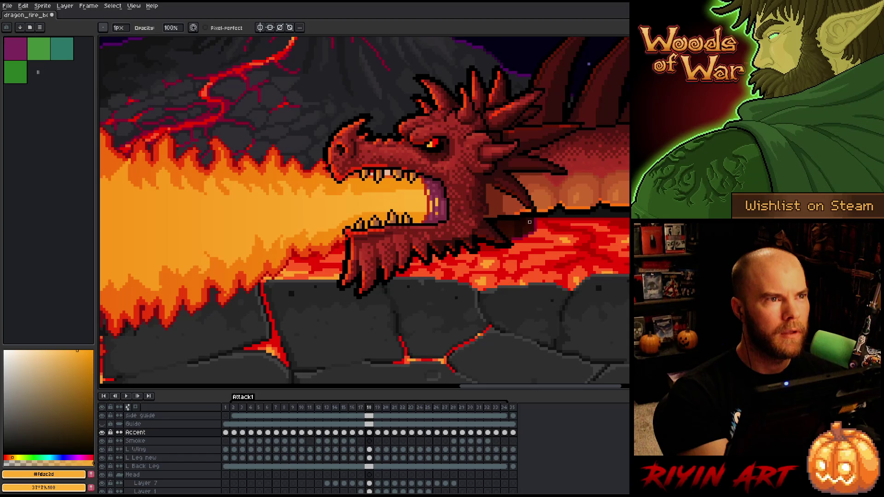
pyautogui.press('b')
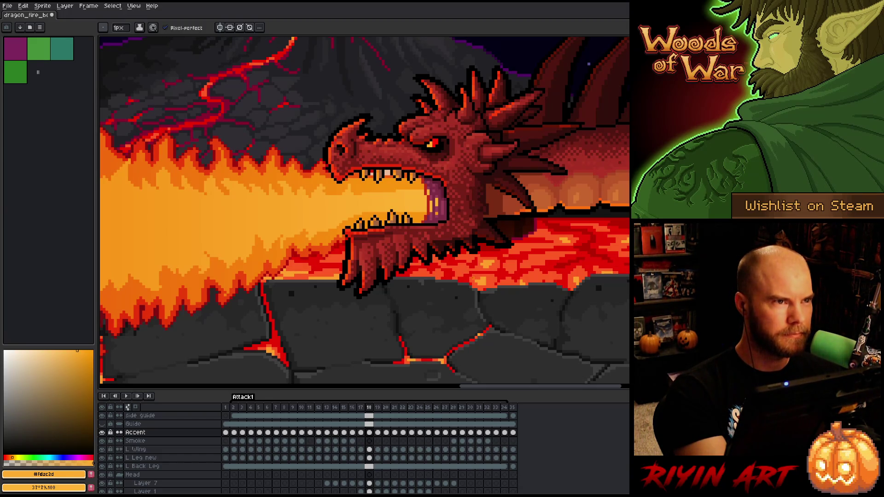
pyautogui.press('e')
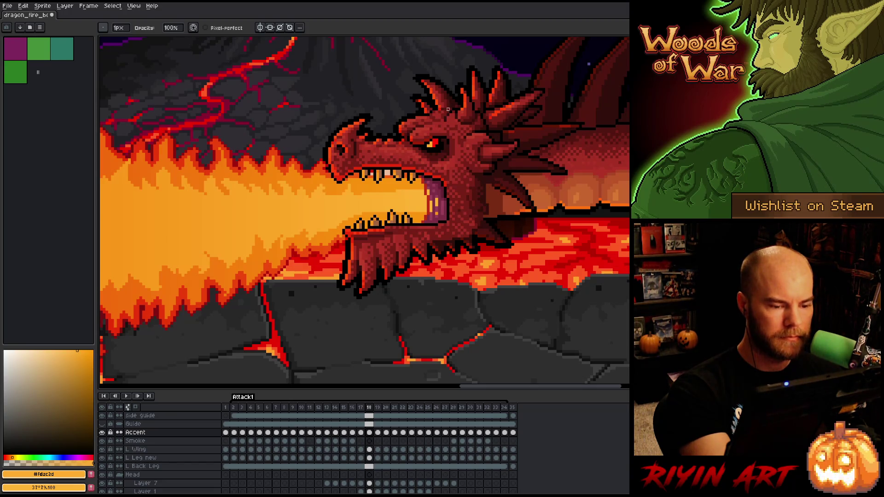
# Step: Frame a close-up of the dragon's head and draw a bright orange highlight along the brow
pyautogui.scroll(-2, 496, 242)
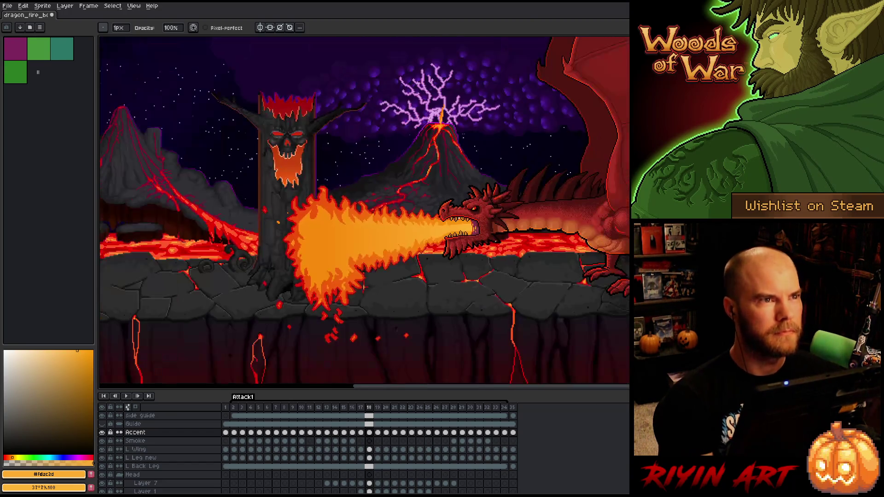
pyautogui.scroll(2, 495, 242)
pyautogui.scroll(-1, 495, 242)
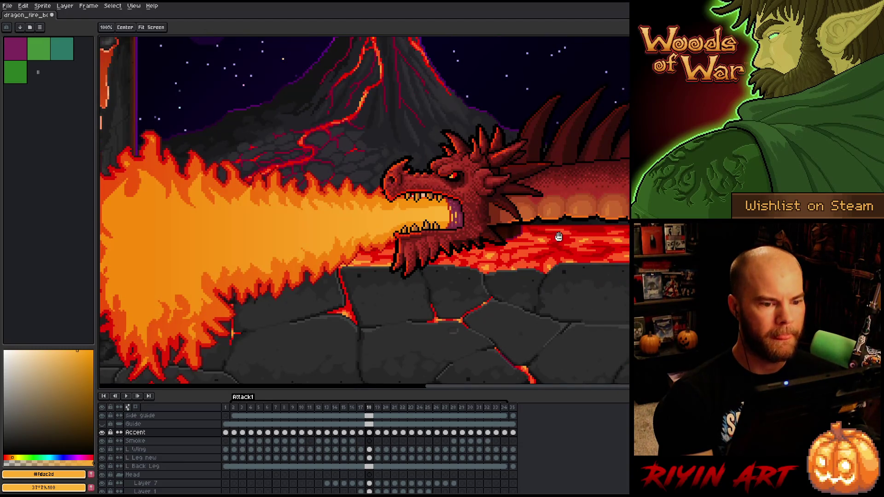
pyautogui.moveTo(239, 321); pyautogui.dragTo(146, 321)
pyautogui.scroll(2, 392, 204)
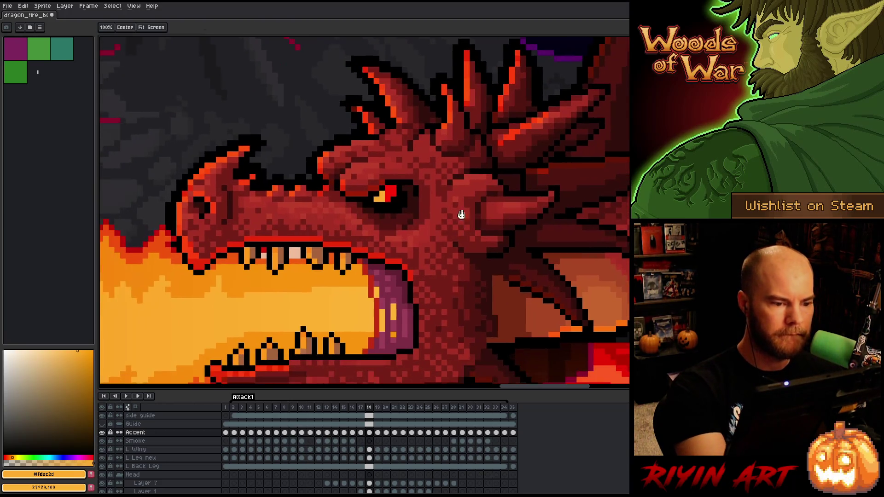
pyautogui.moveTo(364, 243); pyautogui.dragTo(410, 215)
pyautogui.press('b')
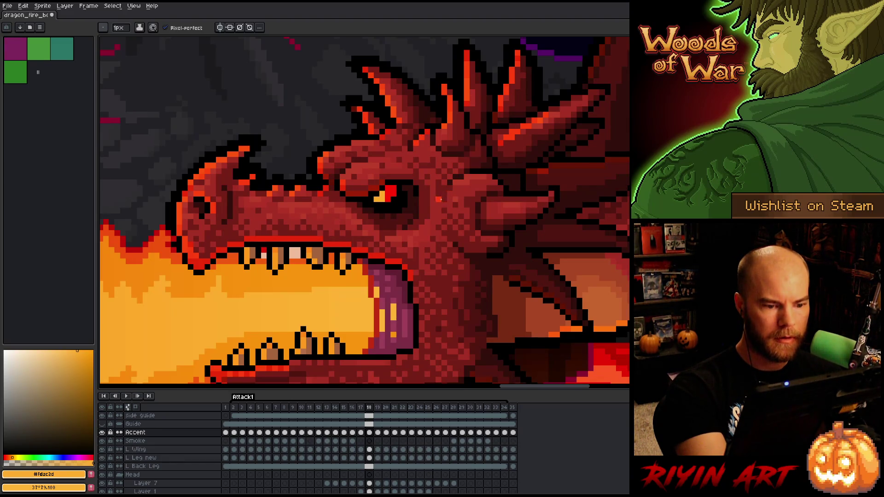
pyautogui.moveTo(443, 212)
pyautogui.mouseDown()
pyautogui.moveTo(447, 191)
pyautogui.moveTo(466, 175)
pyautogui.mouseUp()
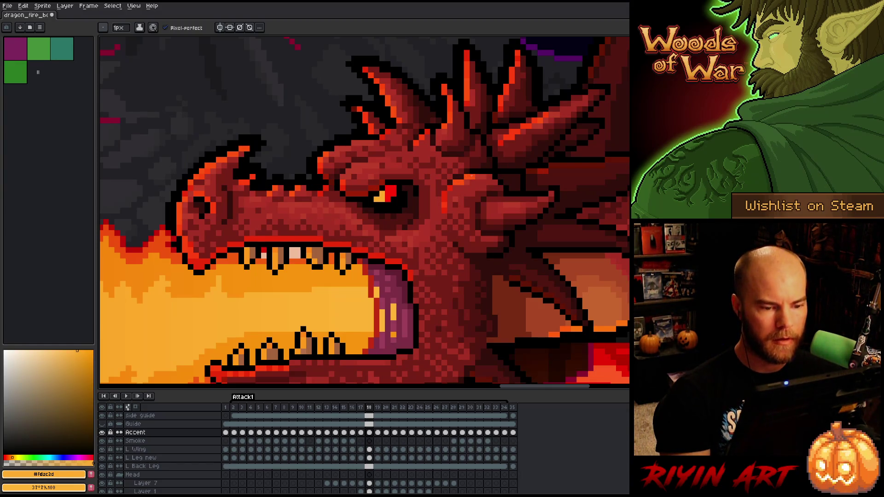
# Step: Draw short red-orange strokes on the lower jaw, then undo the last one to compare
pyautogui.scroll(-4, 477, 203)
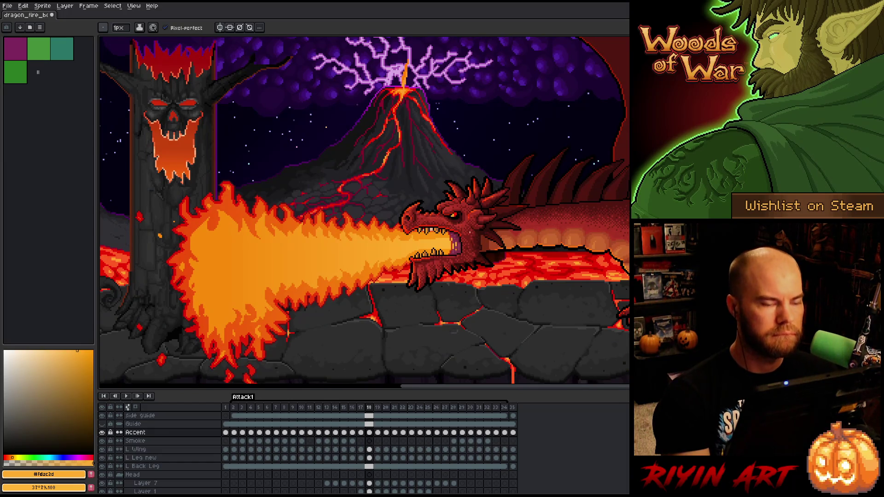
pyautogui.scroll(2, 472, 232)
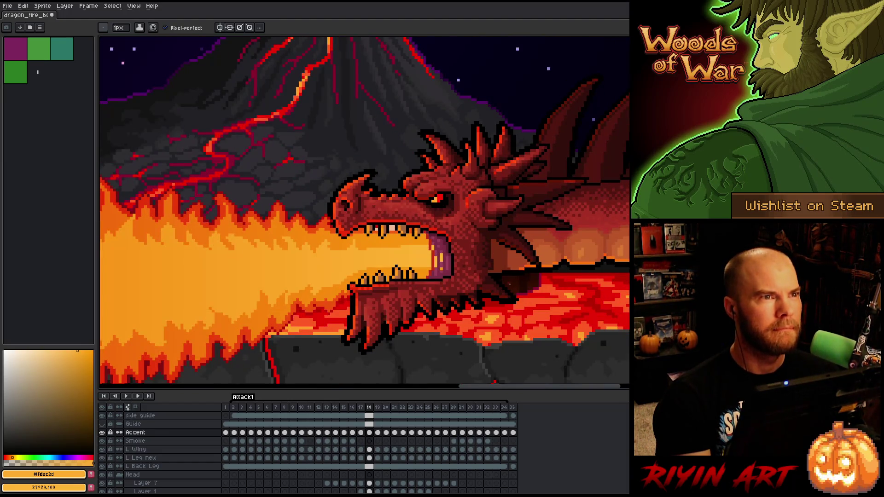
pyautogui.scroll(2, 480, 246)
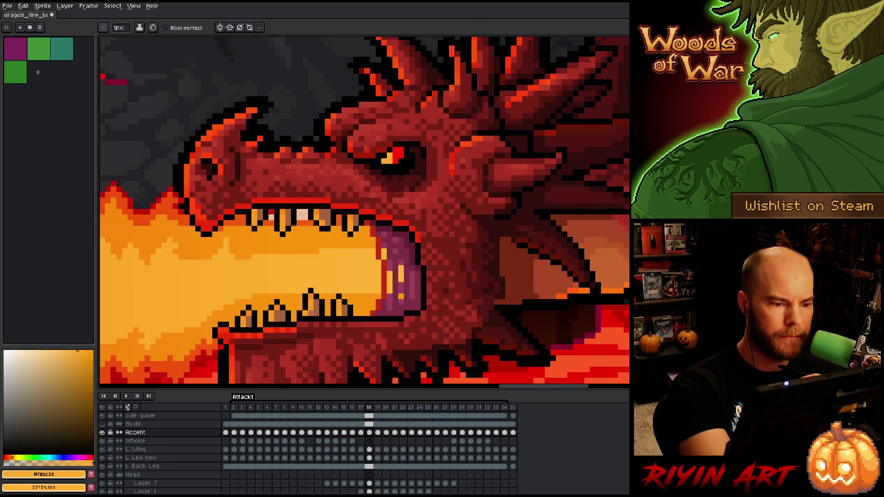
pyautogui.moveTo(462, 270); pyautogui.dragTo(523, 195)
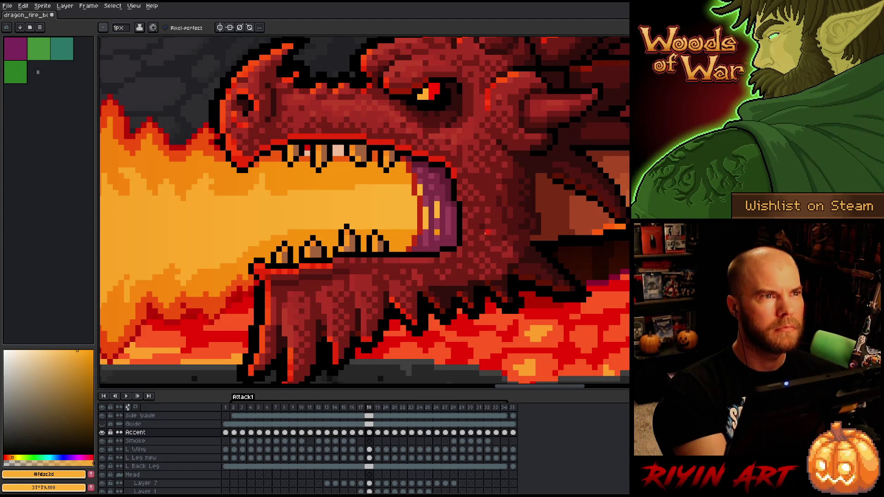
pyautogui.moveTo(459, 236); pyautogui.dragTo(573, 279)
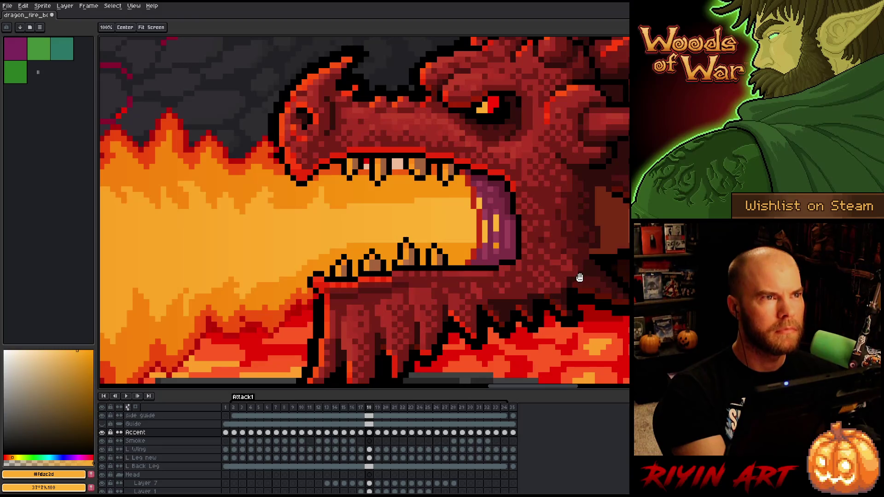
pyautogui.press('space')
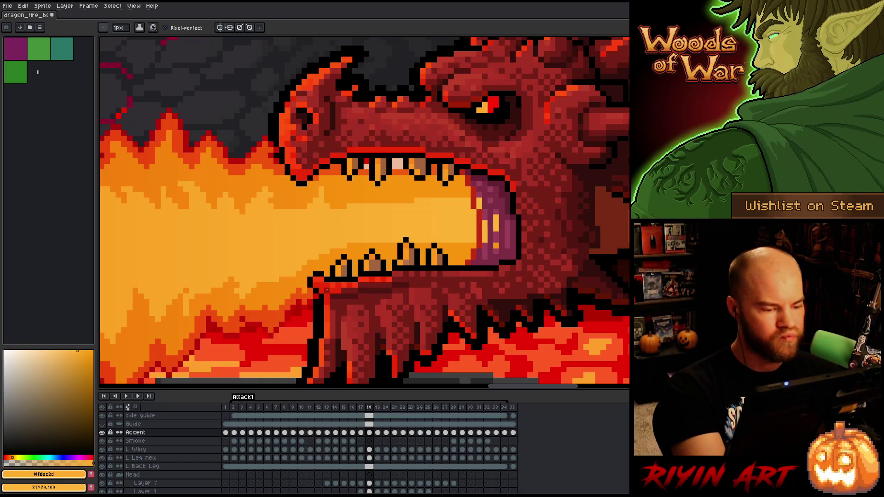
pyautogui.press('b')
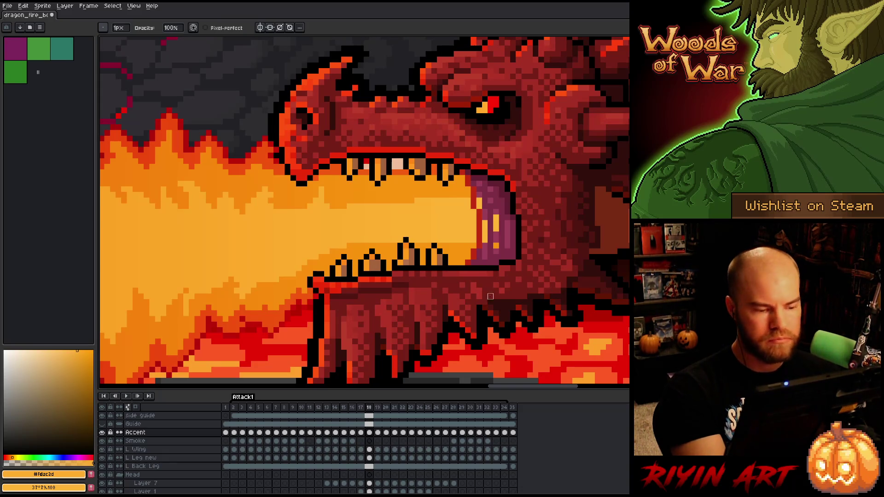
pyautogui.moveTo(506, 325); pyautogui.dragTo(532, 223)
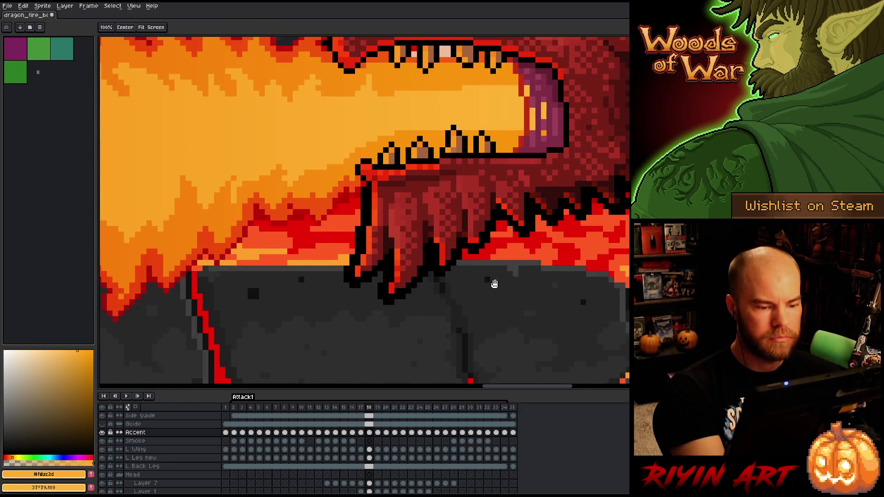
pyautogui.moveTo(493, 282); pyautogui.dragTo(493, 328)
pyautogui.moveTo(331, 260)
pyautogui.mouseDown()
pyautogui.moveTo(336, 291)
pyautogui.moveTo(369, 266)
pyautogui.mouseUp()
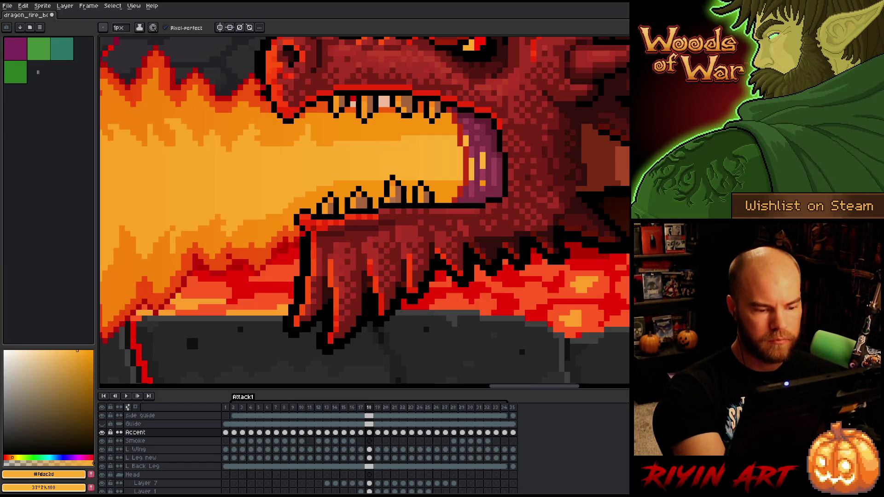
pyautogui.moveTo(403, 260); pyautogui.dragTo(410, 286)
pyautogui.hotkey('ctrl', 'z')
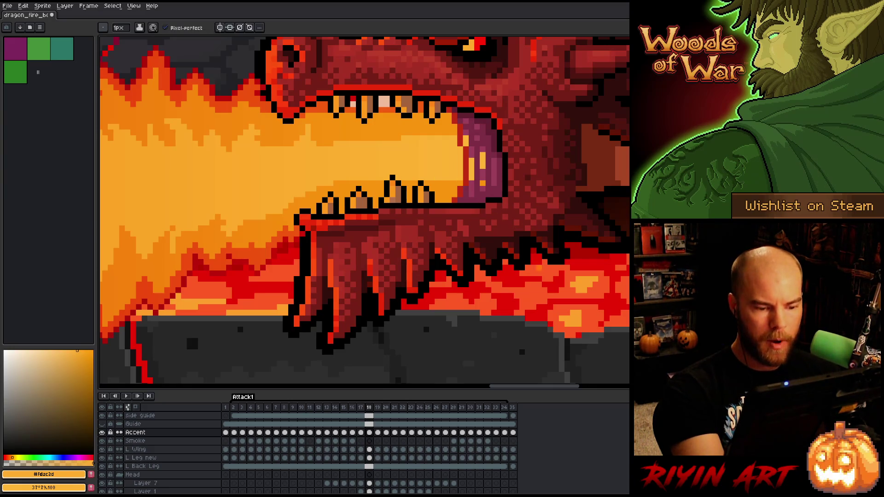
# Step: Try darkening the lower mouth edge with maroon #501612, then undo it
pyautogui.press('e')
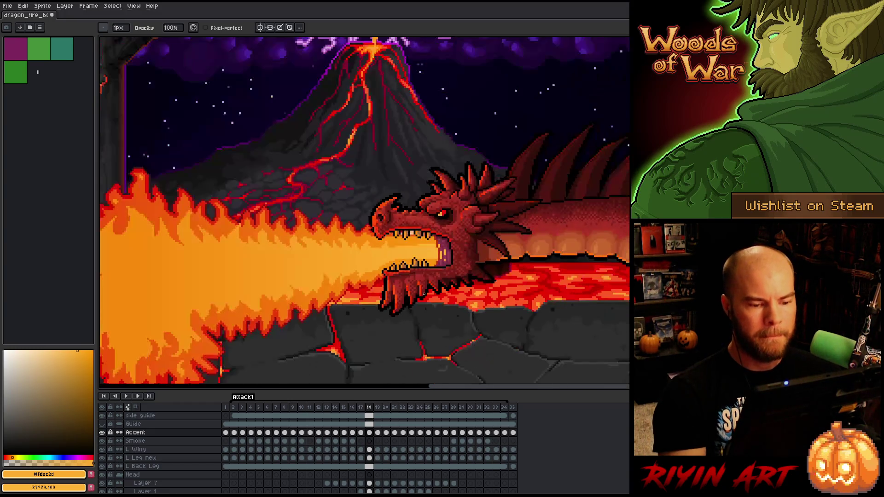
pyautogui.scroll(-3, 433, 304)
pyautogui.scroll(2, 474, 286)
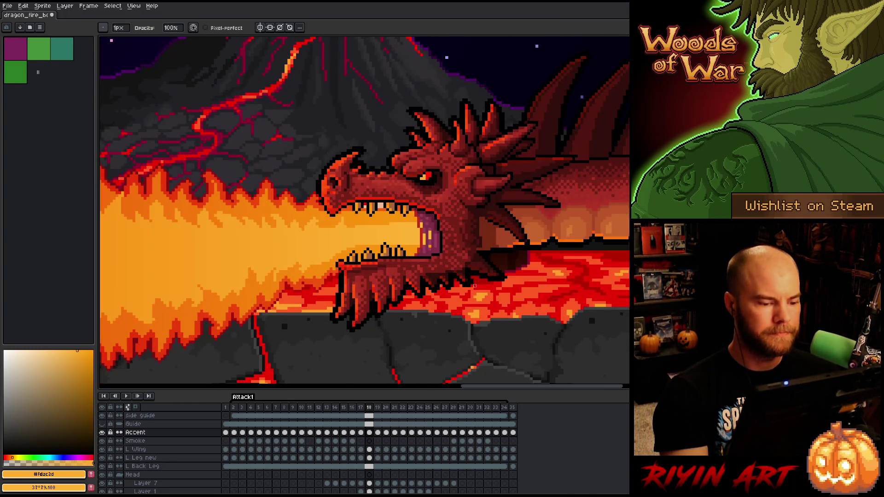
pyautogui.press('b')
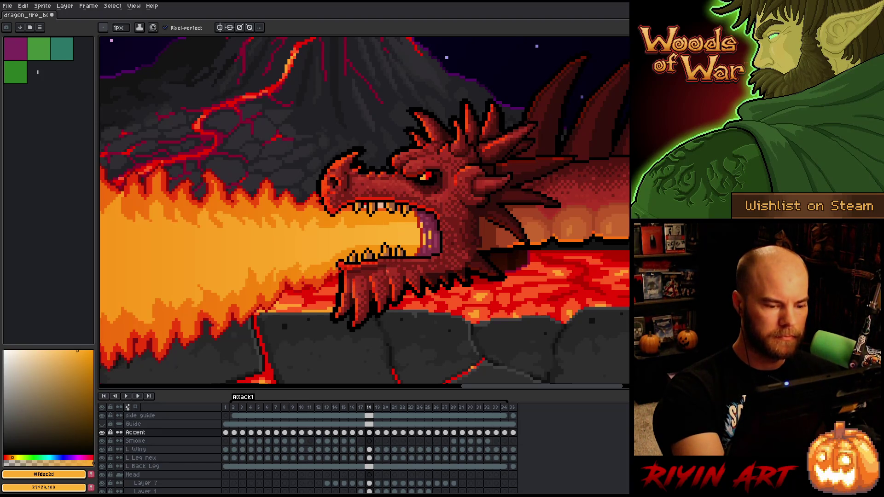
pyautogui.press('e')
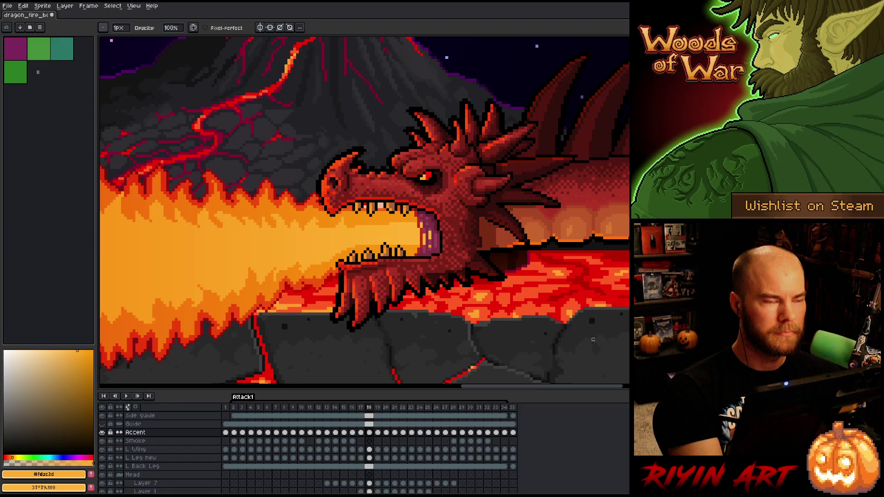
pyautogui.hscroll(2, 354, 203)
pyautogui.keyDown('alt'); pyautogui.click(389, 228); pyautogui.keyUp('alt')
pyautogui.press('b')
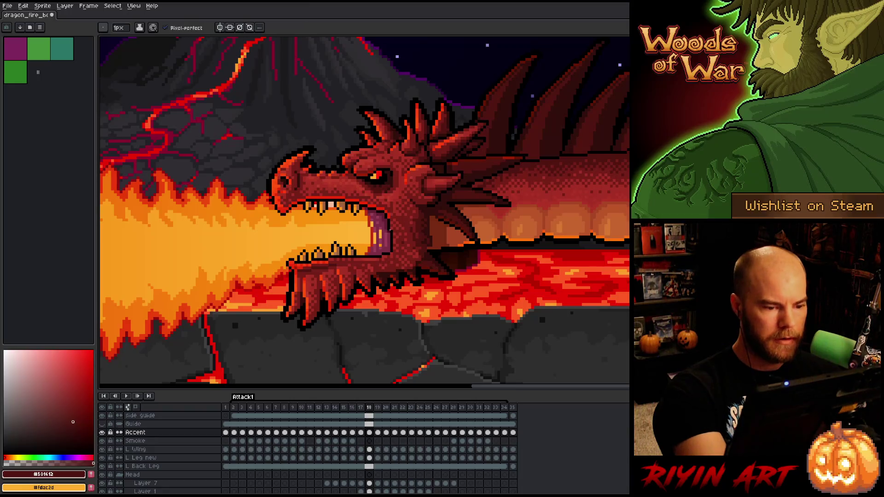
pyautogui.moveTo(389, 220); pyautogui.dragTo(394, 235)
pyautogui.hotkey('ctrl', 'z')
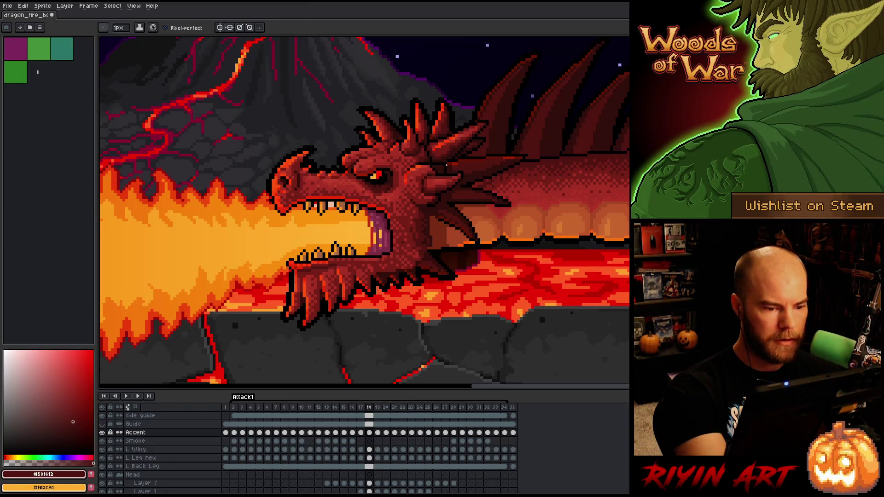
# Step: Sample deep red #bf0909 from the flame edge and keep it as secondary beside orange
pyautogui.keyDown('alt'); pyautogui.click(244, 192); pyautogui.keyUp('alt')
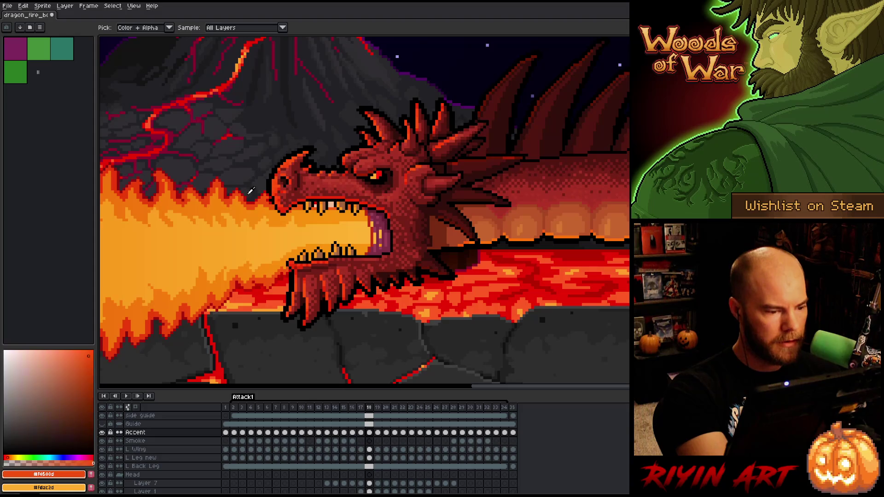
pyautogui.keyDown('alt'); pyautogui.click(250, 195); pyautogui.keyUp('alt')
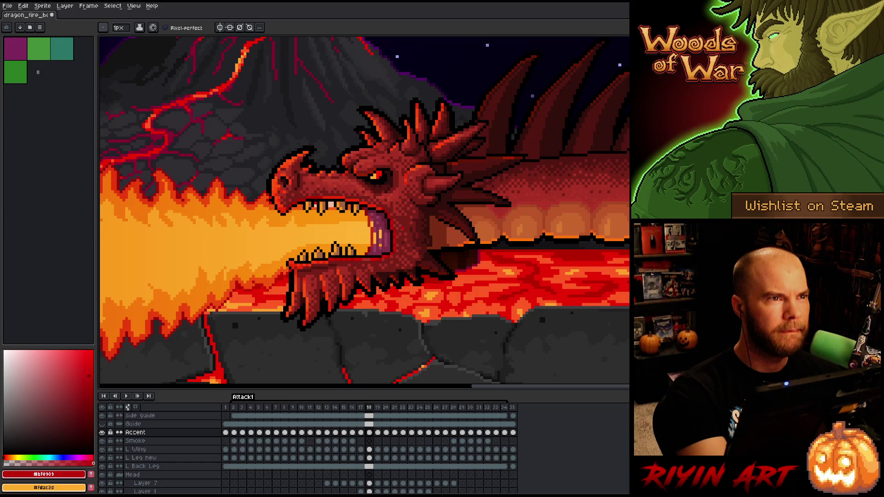
pyautogui.press('e')
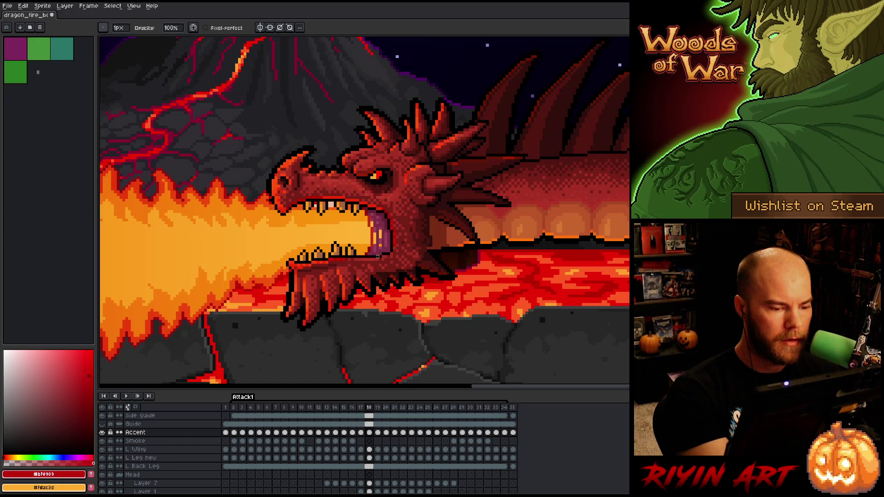
pyautogui.press('b')
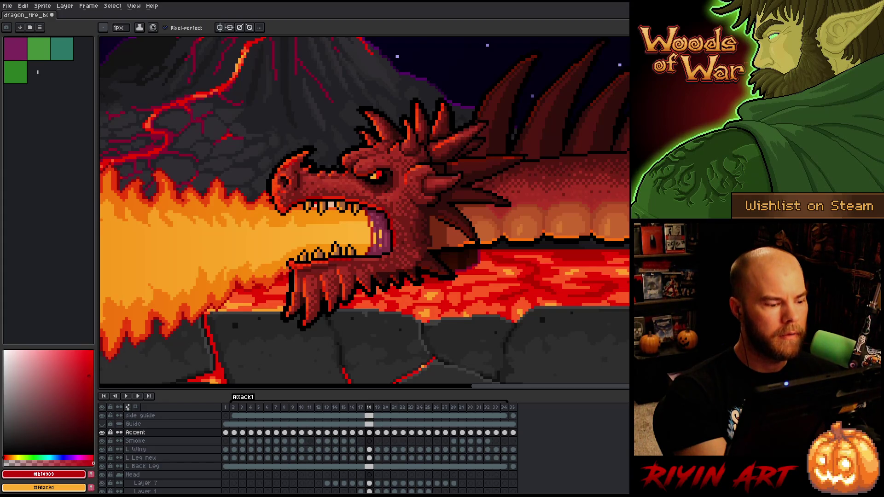
pyautogui.press('x')
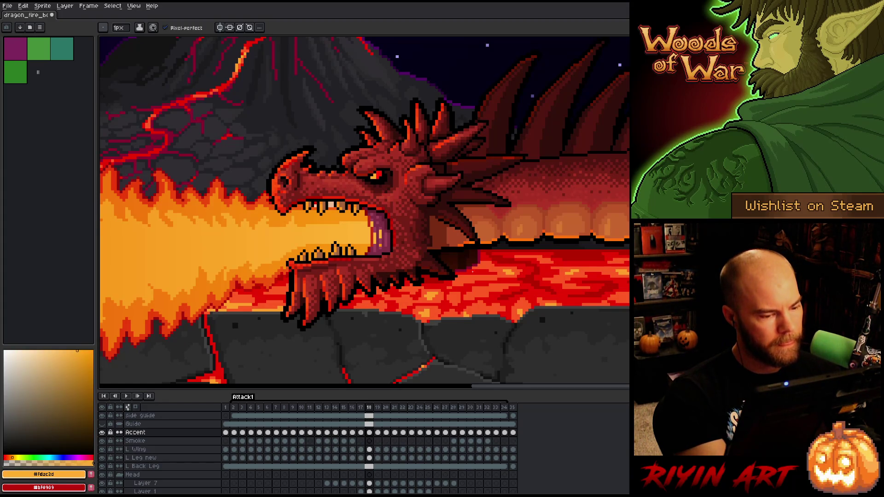
pyautogui.press('x')
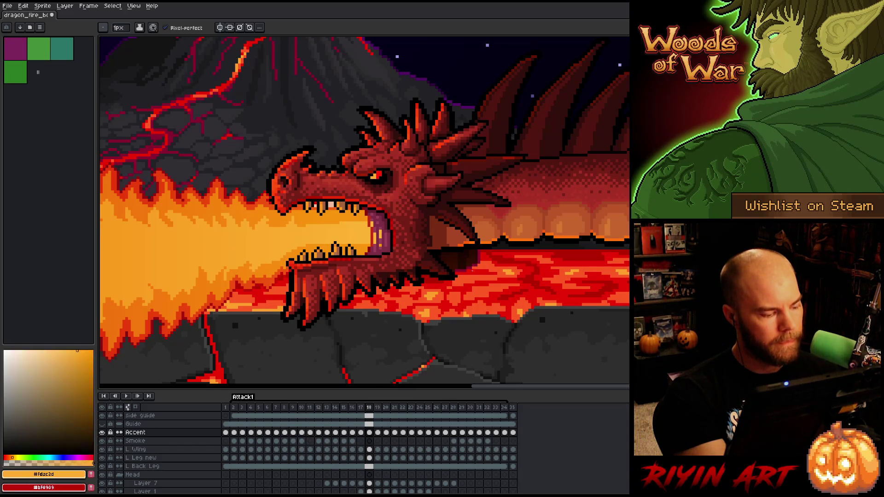
pyautogui.rightClick(471, 272)
# Step: Paint an orange diagonal highlight line and pixel rows across the dragon's belly
pyautogui.scroll(-4, 455, 239)
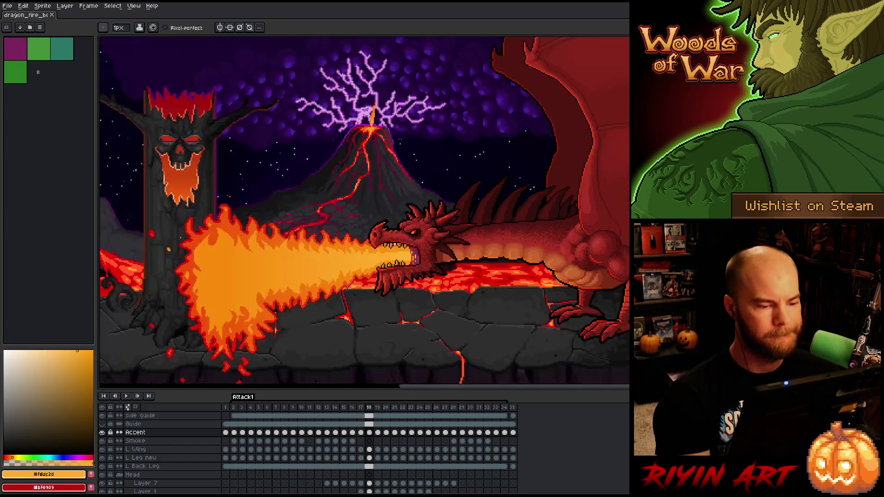
pyautogui.moveTo(395, 288)
pyautogui.mouseDown()
pyautogui.moveTo(344, 258)
pyautogui.moveTo(284, 240)
pyautogui.moveTo(294, 247)
pyautogui.mouseUp()
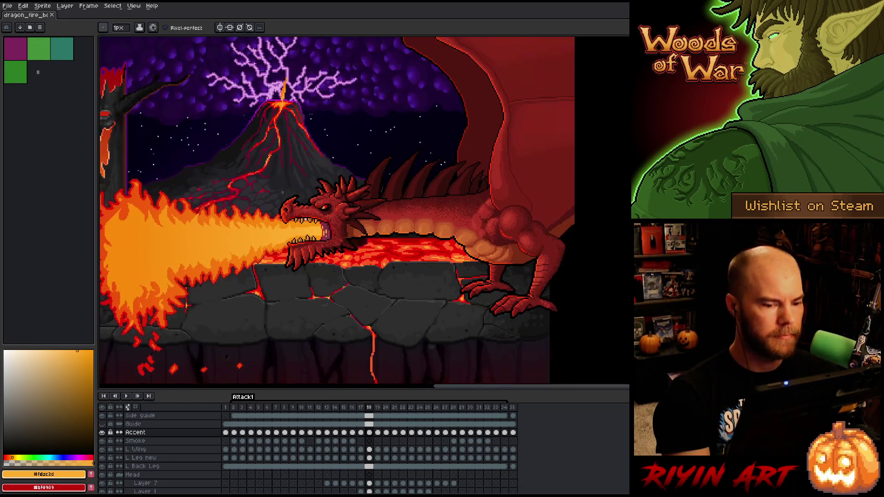
pyautogui.scroll(3, 434, 234)
pyautogui.scroll(2, 419, 294)
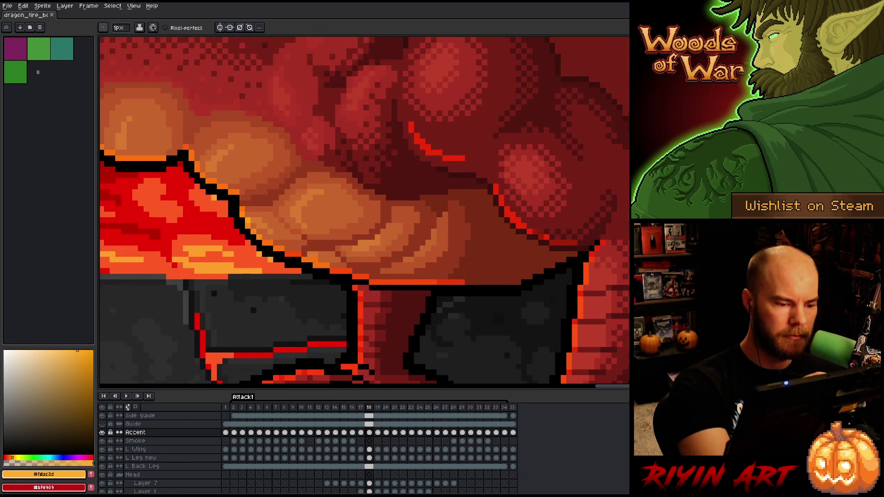
pyautogui.click(282, 214)
pyautogui.click(292, 225)
pyautogui.click(288, 220)
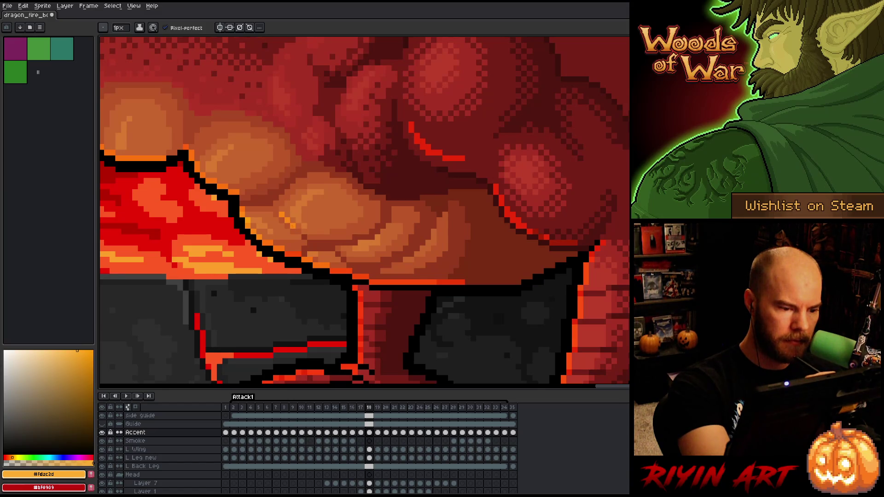
pyautogui.click(304, 225)
pyautogui.click(304, 231)
pyautogui.click(310, 235)
pyautogui.moveTo(313, 236); pyautogui.dragTo(352, 242)
# Step: Add an orange accent pixel and extend the orange highlight row along the belly's lower edge
pyautogui.click(361, 203)
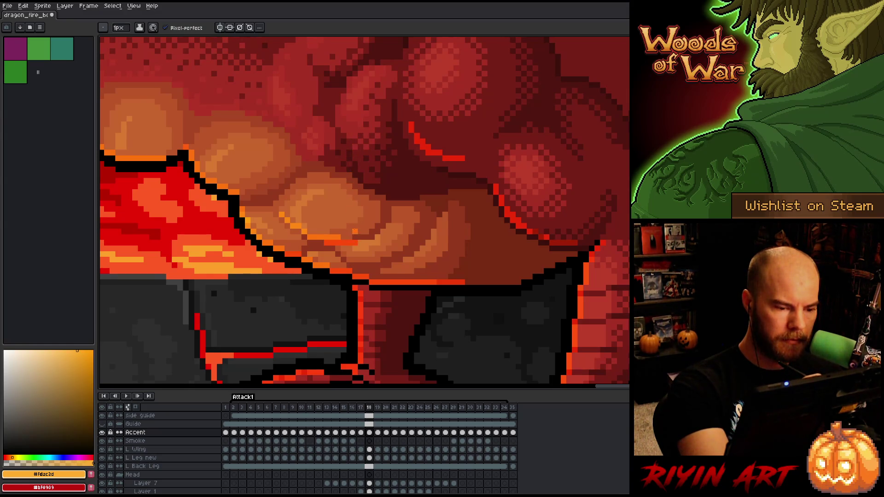
pyautogui.moveTo(354, 237)
pyautogui.mouseDown()
pyautogui.moveTo(343, 237)
pyautogui.moveTo(358, 242)
pyautogui.moveTo(329, 265)
pyautogui.moveTo(368, 260)
pyautogui.moveTo(352, 259)
pyautogui.moveTo(409, 271)
pyautogui.mouseUp()
pyautogui.press('e')
pyautogui.press('b')
pyautogui.click(349, 260)
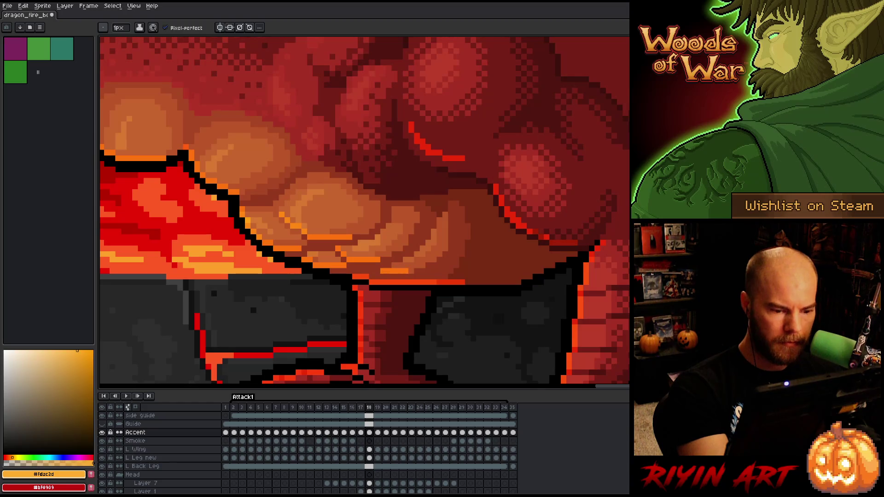
pyautogui.click(411, 271)
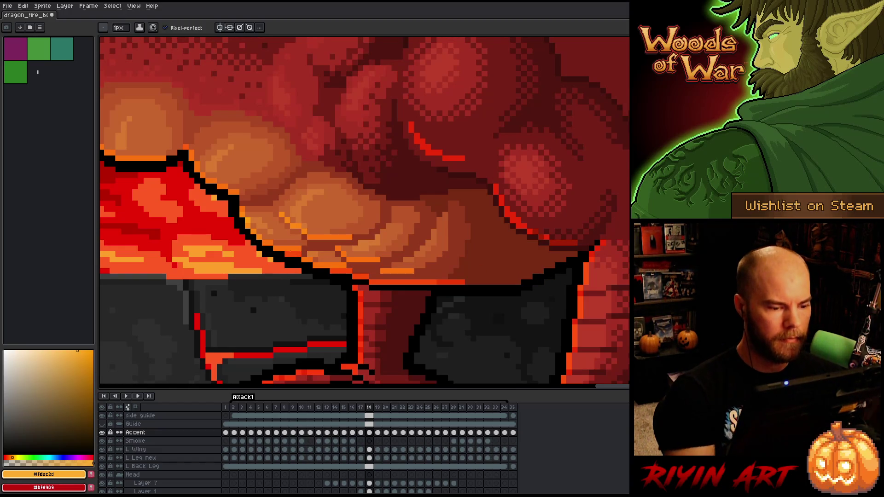
# Step: Save the sprite file and zoom out and back in to review the scene
pyautogui.scroll(-3, 247, 277)
pyautogui.press('space')
pyautogui.scroll(-1, 247, 277)
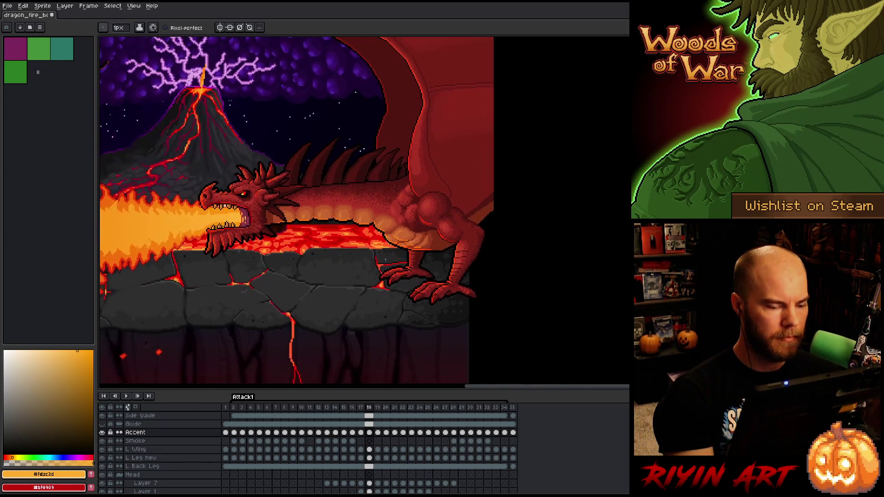
pyautogui.scroll(5, 396, 249)
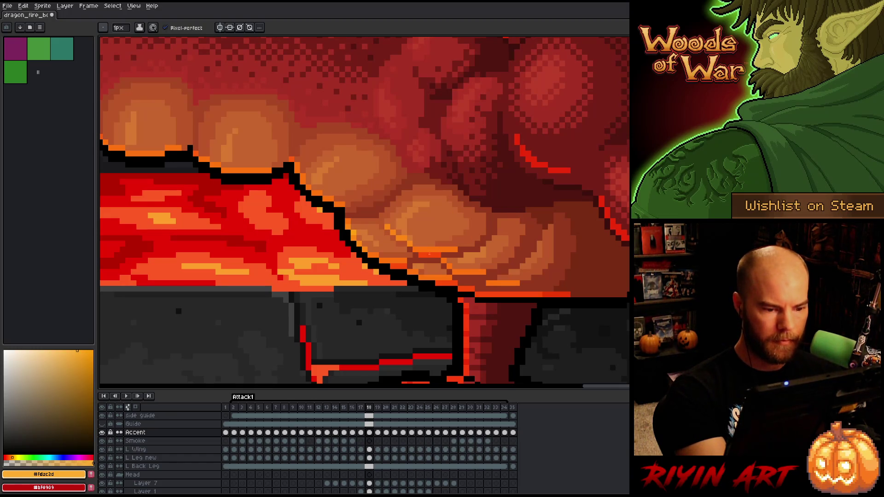
pyautogui.scroll(-4, 394, 272)
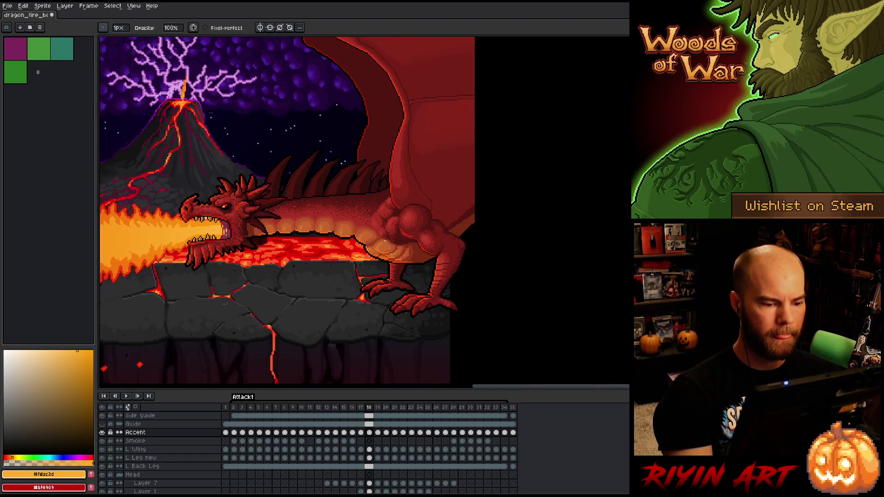
pyautogui.scroll(4, 394, 272)
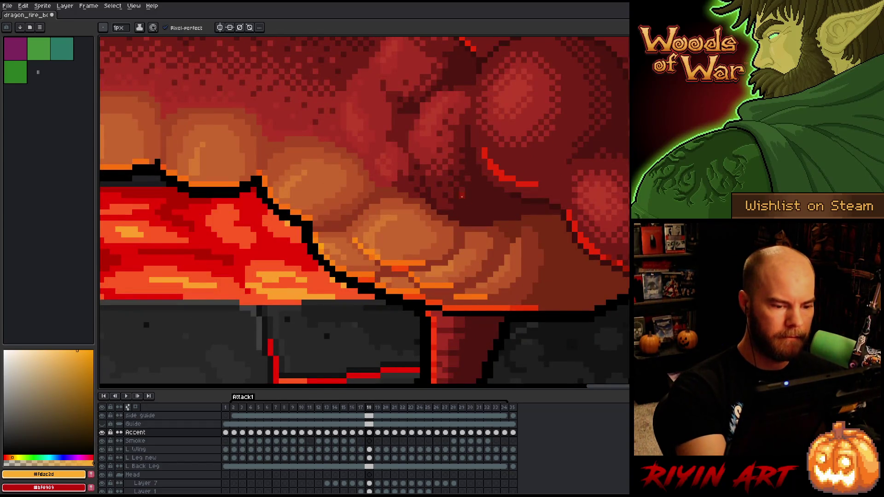
pyautogui.hotkey('ctrl', 's')
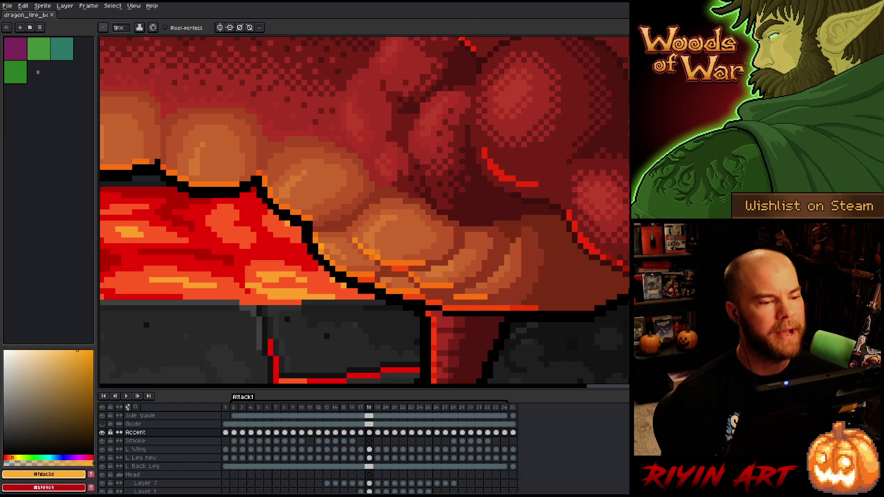
pyautogui.press('-')
pyautogui.press('-')
pyautogui.press('+')
pyautogui.press('+')
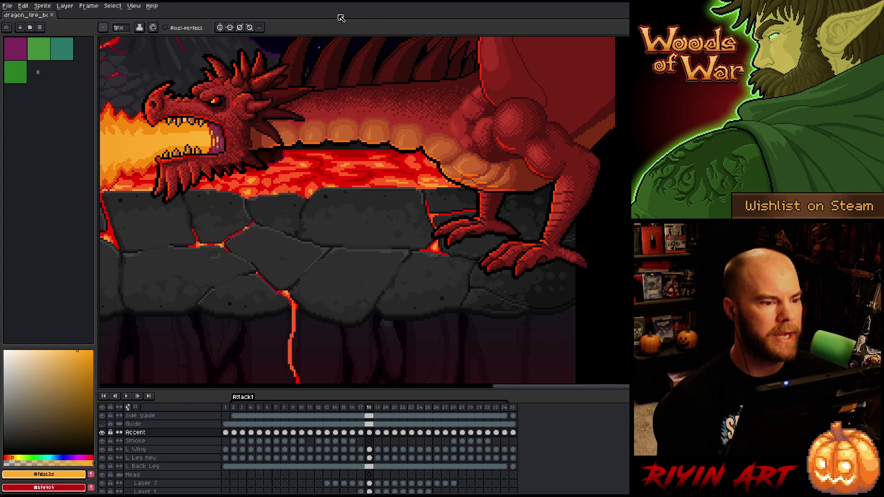
# Step: Centre on the dragon's head and paint a lighter orange highlight up the mouth's interior
pyautogui.moveTo(340, 97); pyautogui.dragTo(517, 133)
pyautogui.press('+')
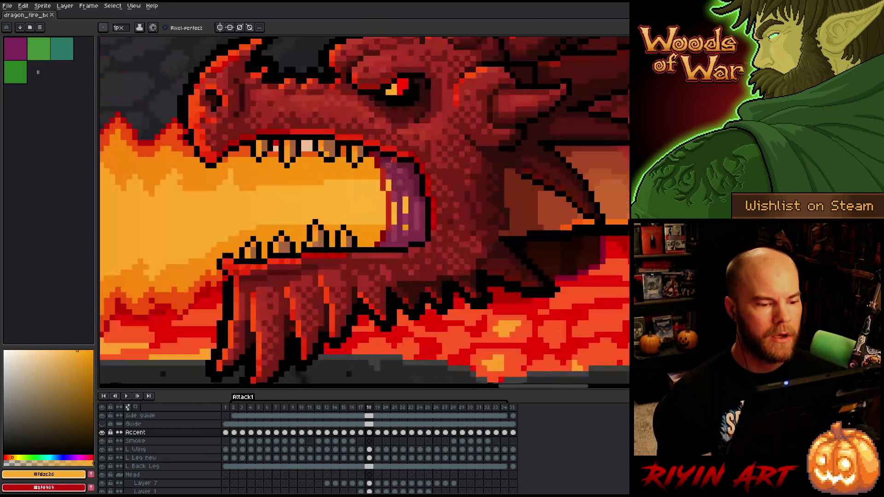
pyautogui.press('-')
pyautogui.scroll(1, 413, 173)
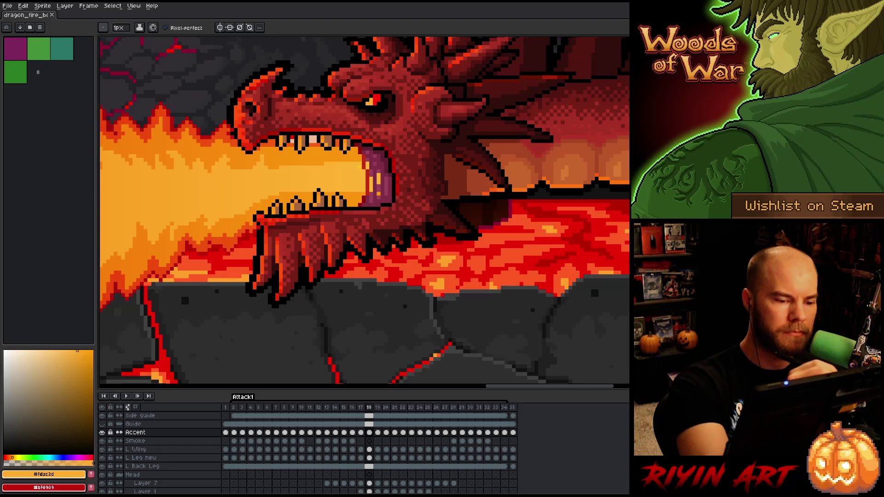
pyautogui.click(363, 122)
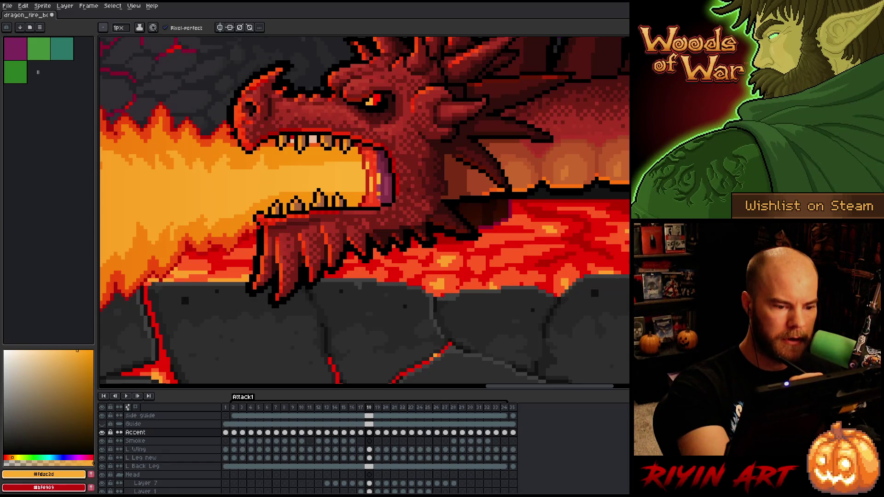
pyautogui.moveTo(383, 201)
pyautogui.mouseDown()
pyautogui.moveTo(382, 151)
pyautogui.moveTo(386, 192)
pyautogui.mouseUp()
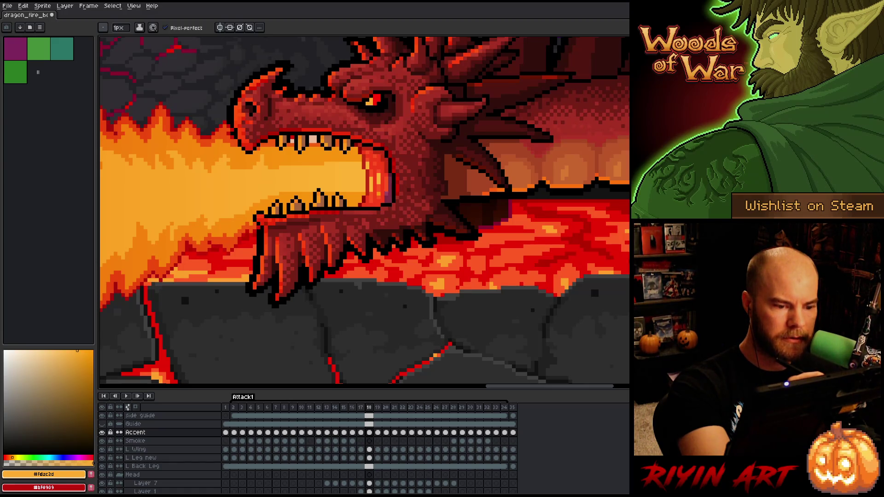
# Step: Try darkening the throat's right edge, erase it back to bright, and make red #bf0909 primary
pyautogui.press('e')
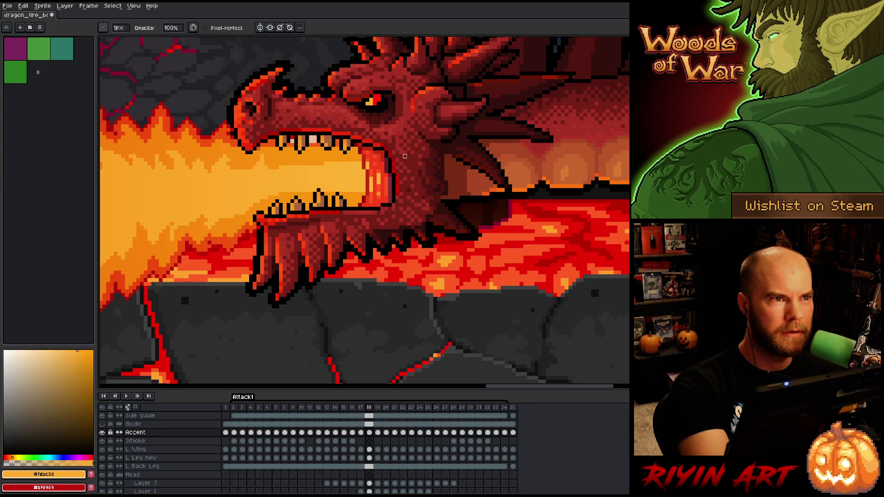
pyautogui.moveTo(385, 159); pyautogui.dragTo(386, 203)
pyautogui.press('e')
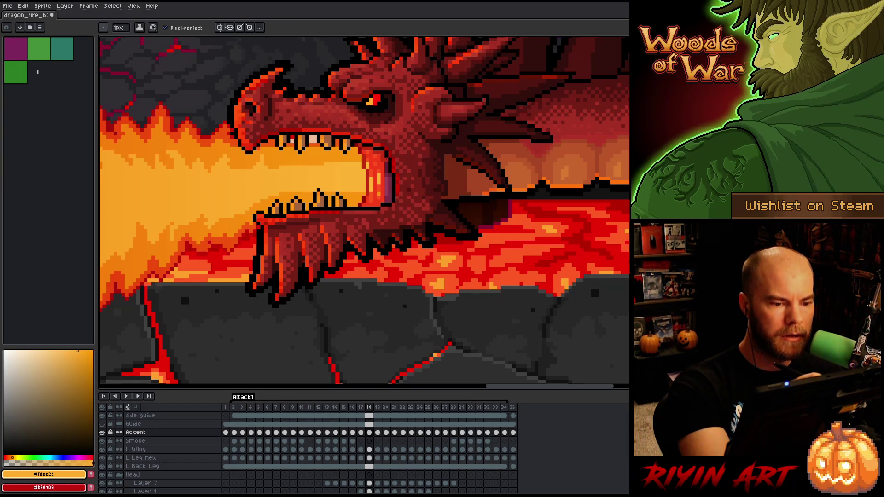
pyautogui.moveTo(385, 162); pyautogui.dragTo(390, 203)
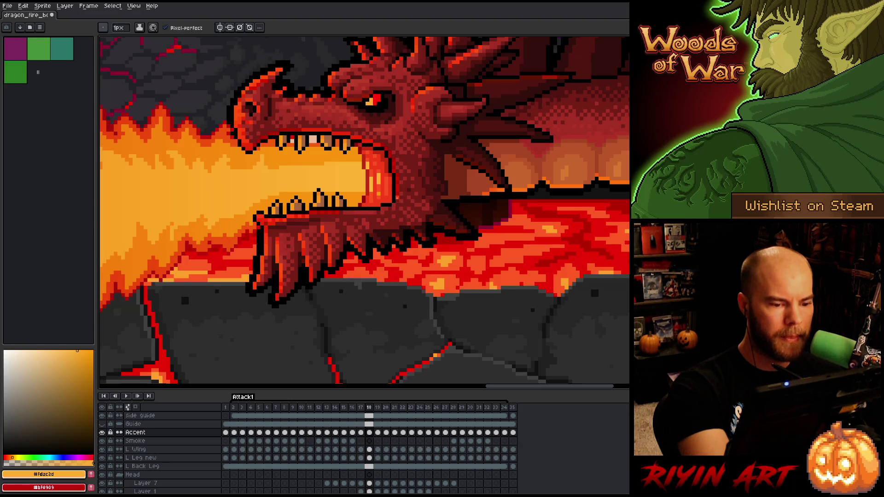
pyautogui.press('x')
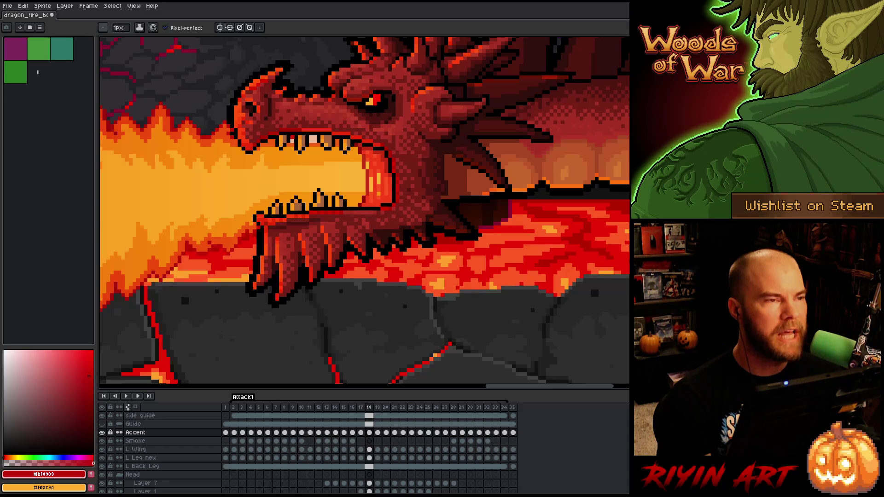
pyautogui.scroll(-2, 415, 261)
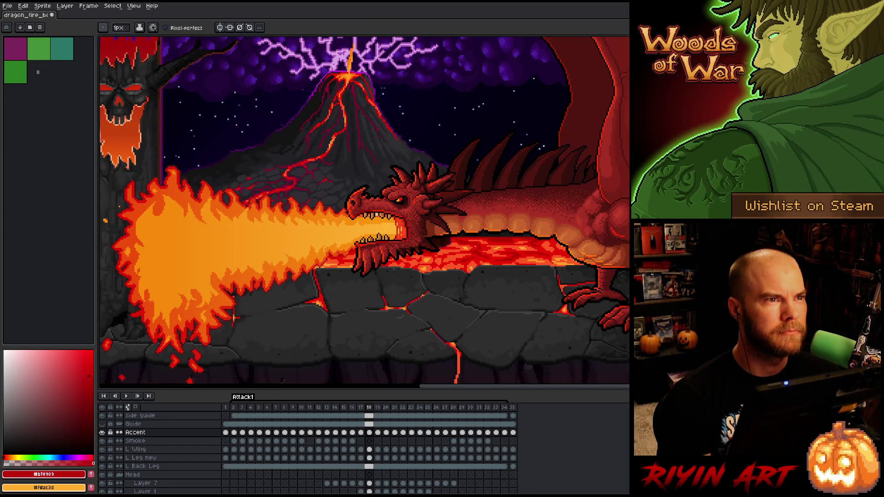
pyautogui.scroll(2, 475, 247)
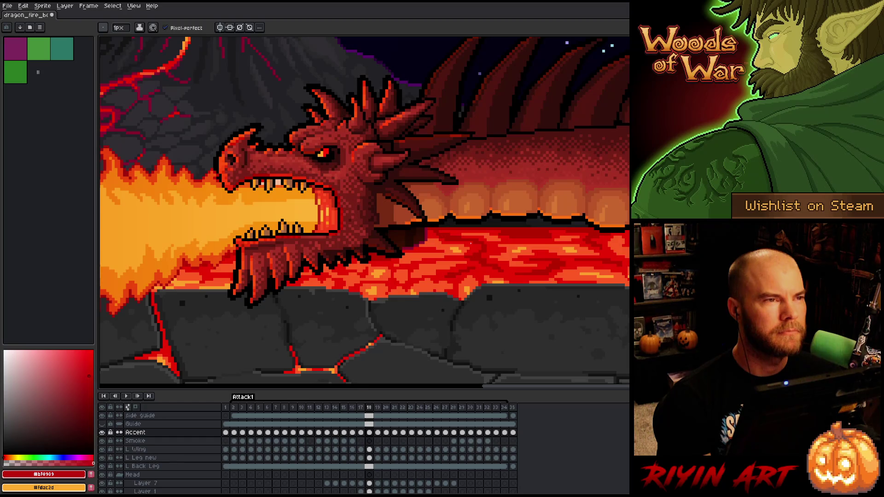
pyautogui.scroll(-1, 470, 243)
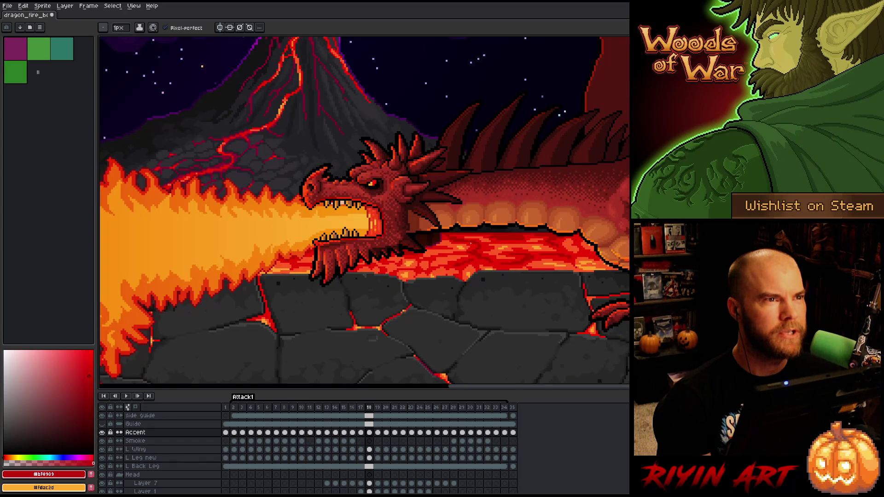
pyautogui.scroll(-2, 470, 243)
pyautogui.scroll(2, 479, 239)
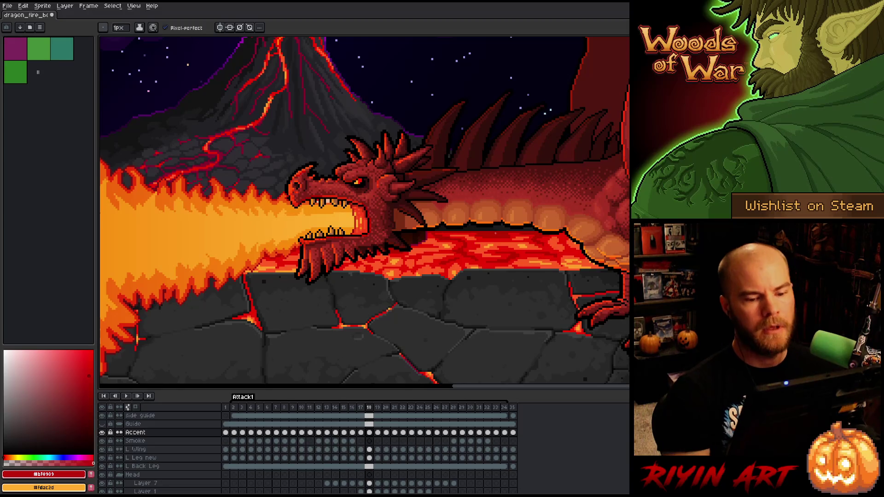
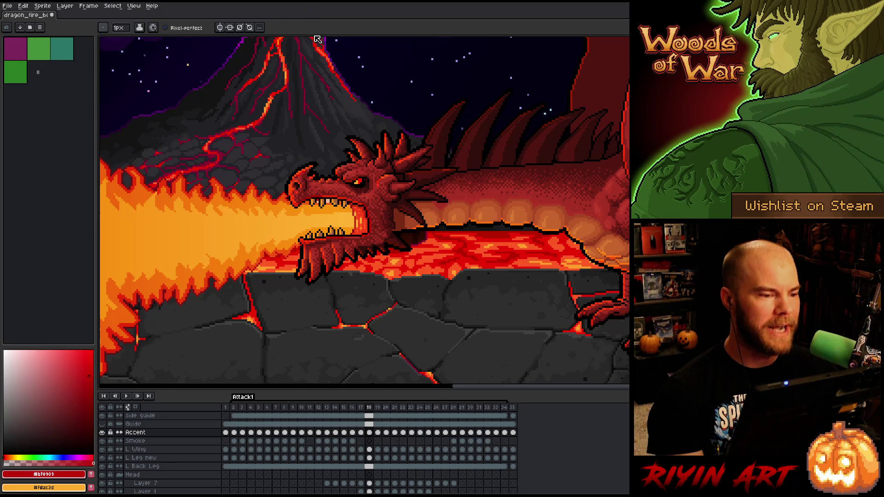
# Step: Pan and zoom across the dragon scene, out to the left-side tree and back to the dragon
pyautogui.scroll(-1, 137, 339)
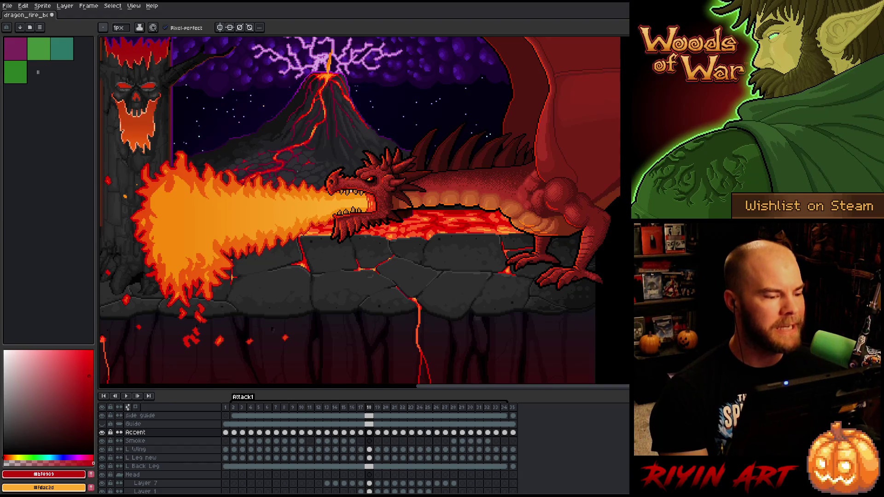
pyautogui.scroll(3, 162, 171)
pyautogui.scroll(-4, 162, 171)
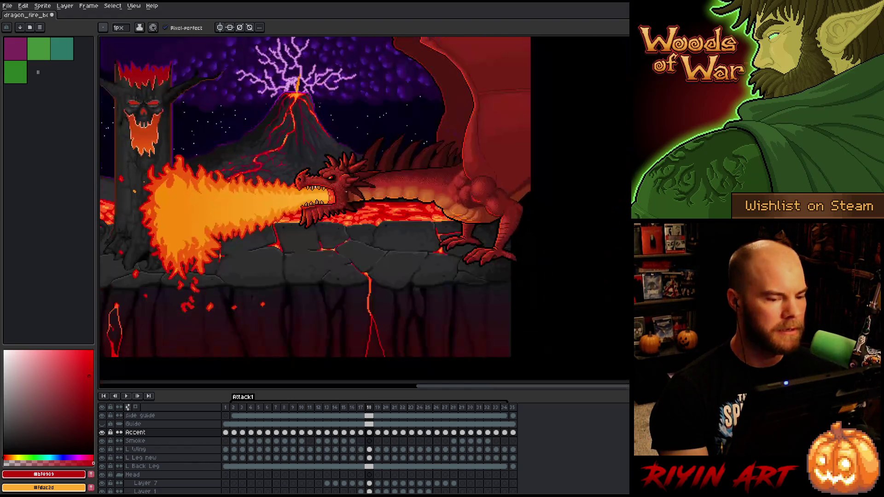
pyautogui.scroll(1, 188, 271)
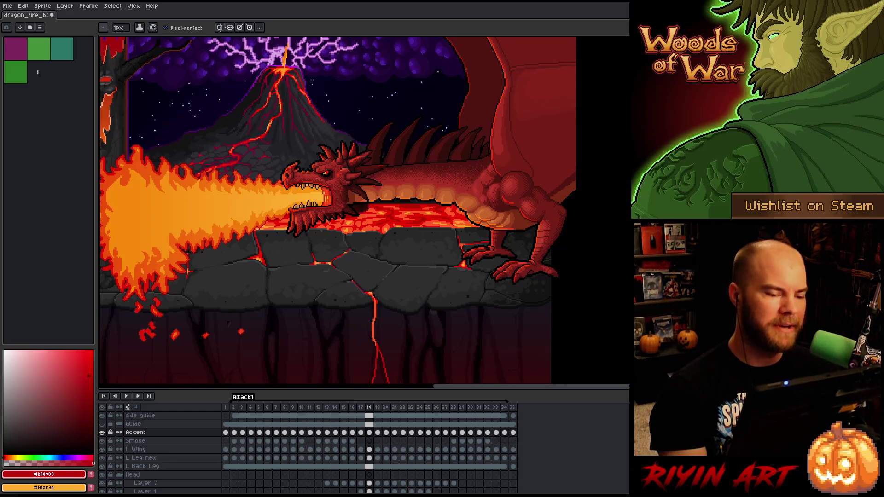
pyautogui.scroll(3, 461, 227)
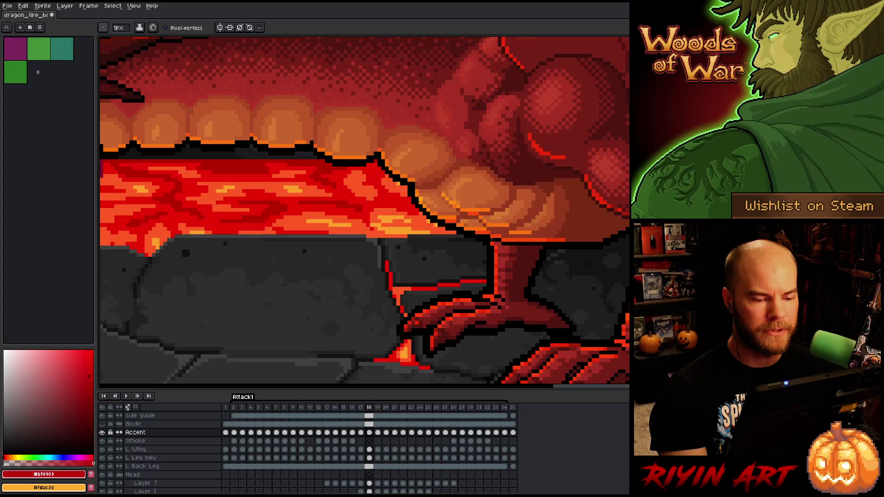
pyautogui.scroll(-3, 491, 239)
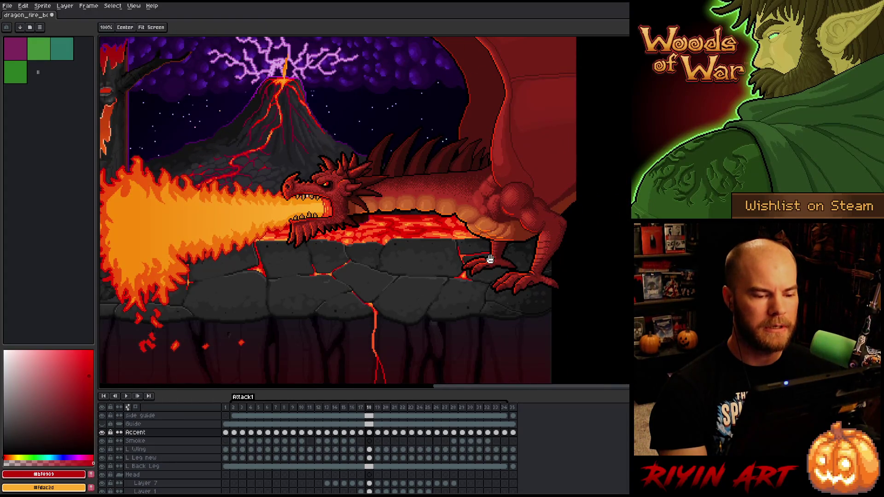
pyautogui.moveTo(479, 279); pyautogui.dragTo(419, 293)
pyautogui.press('b')
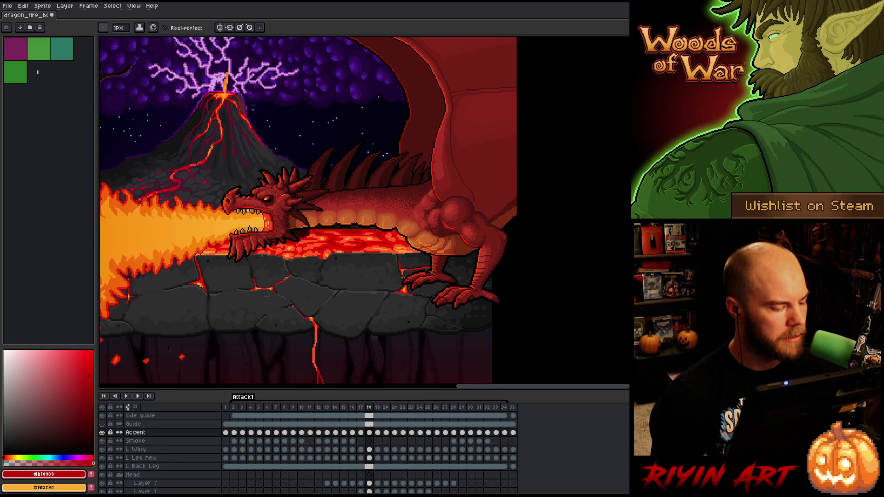
pyautogui.scroll(1, 387, 264)
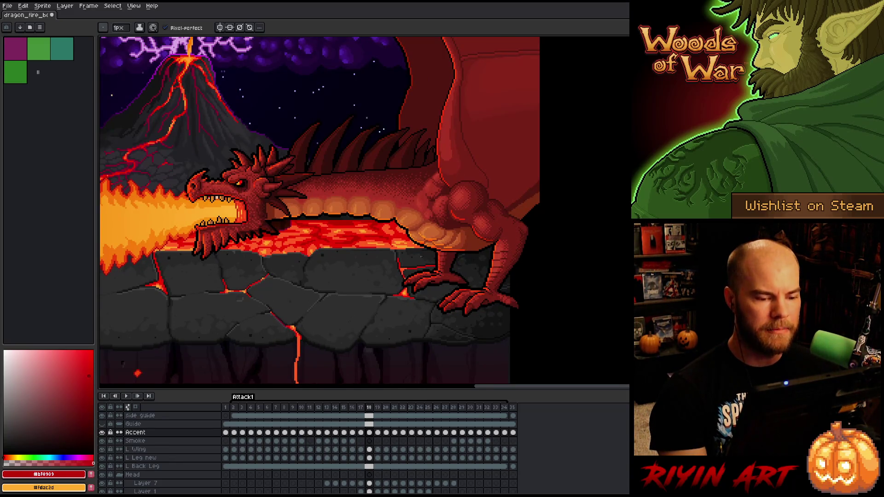
pyautogui.scroll(-1, 420, 256)
pyautogui.press('space')
pyautogui.moveTo(405, 239); pyautogui.dragTo(379, 273)
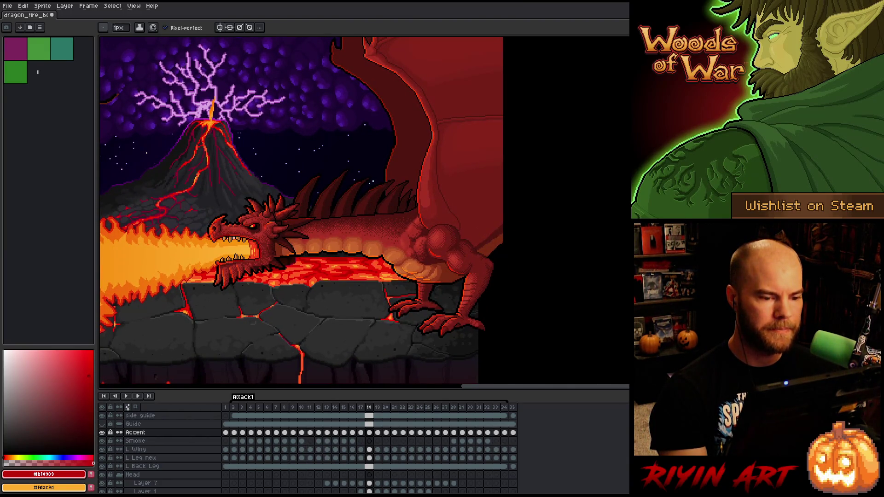
pyautogui.scroll(-2, 363, 270)
pyautogui.scroll(2, 322, 266)
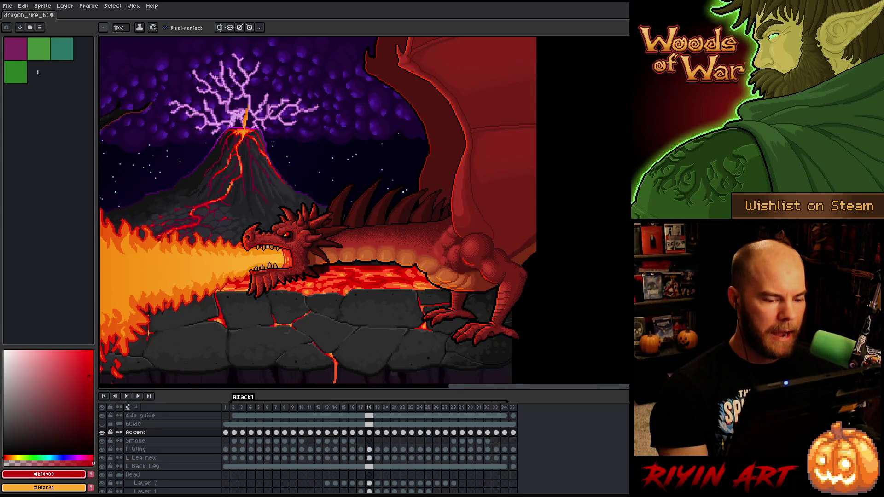
pyautogui.scroll(1, 446, 295)
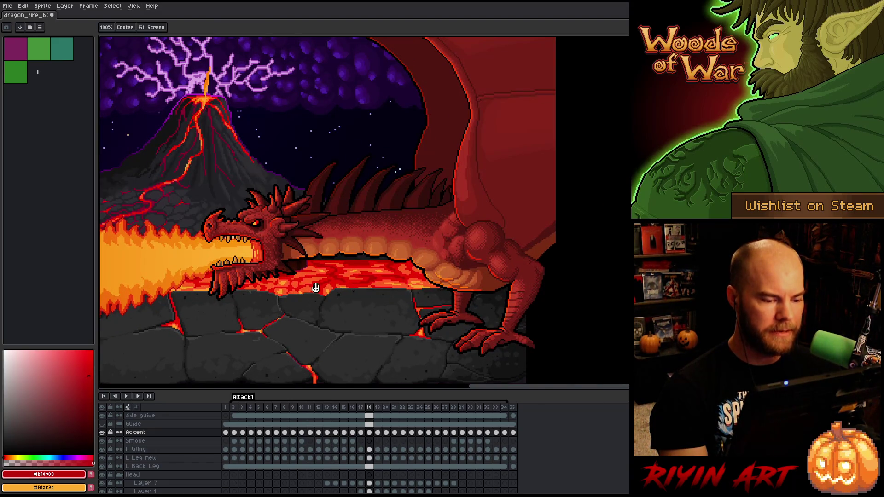
pyautogui.moveTo(318, 286); pyautogui.dragTo(482, 267)
pyautogui.moveTo(508, 297); pyautogui.dragTo(471, 282)
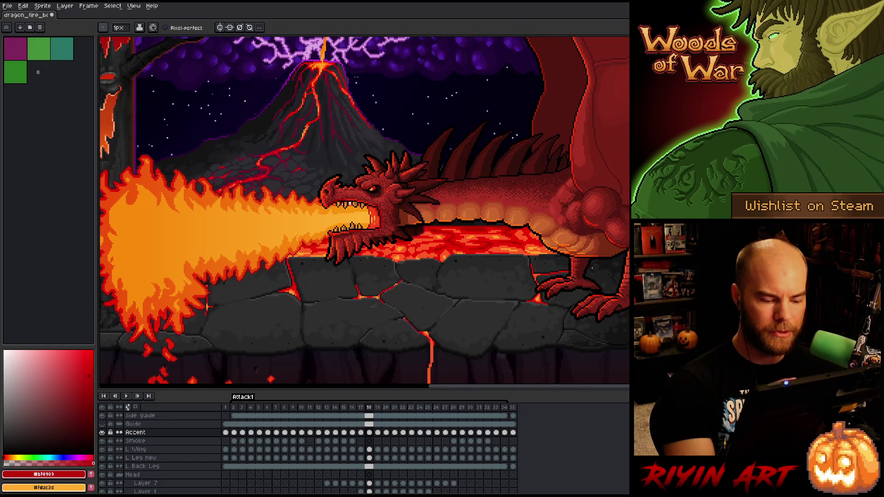
# Step: Save the sprite, then make orange the primary colour with red as secondary
pyautogui.press('e')
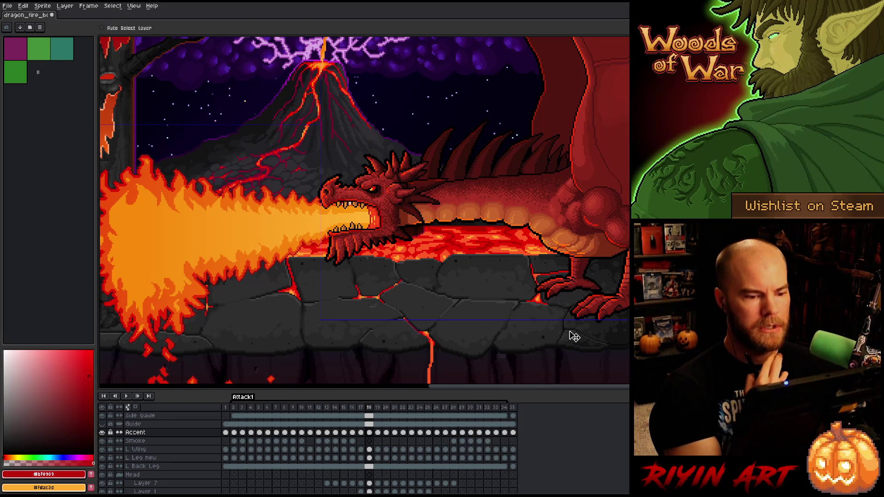
pyautogui.hotkey('ctrl', 's')
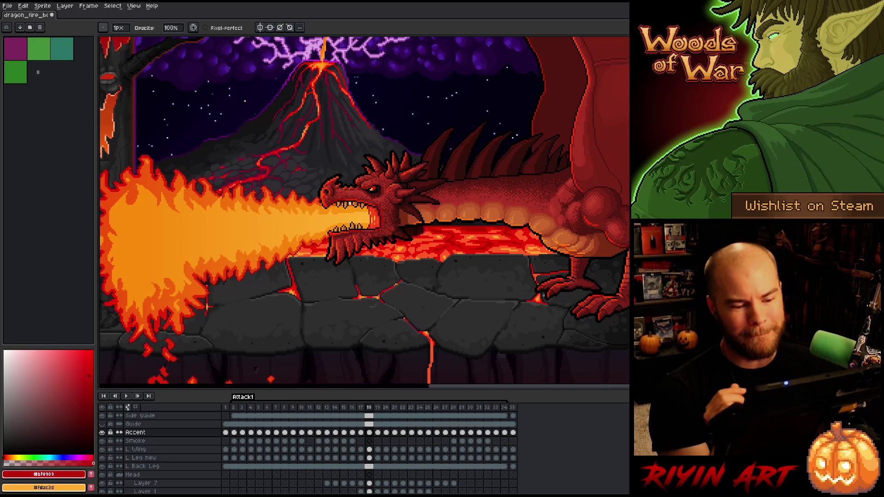
pyautogui.press('e')
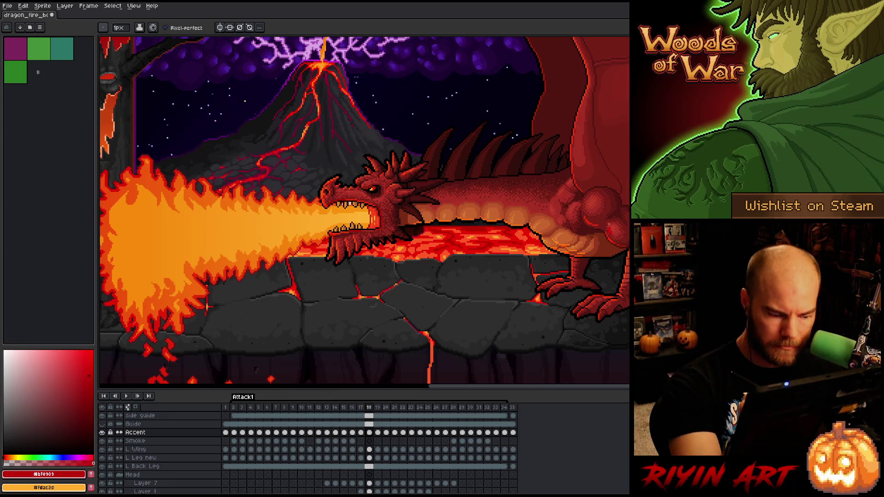
pyautogui.press('x')
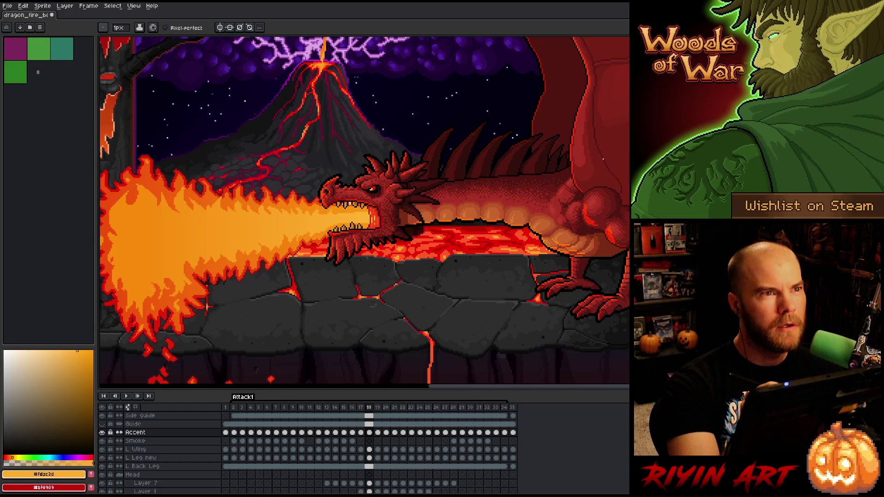
# Step: Recentre the view on the dragon, switch between pencil and eraser, and save the sprite again
pyautogui.moveTo(610, 193); pyautogui.dragTo(546, 181)
pyautogui.press('b')
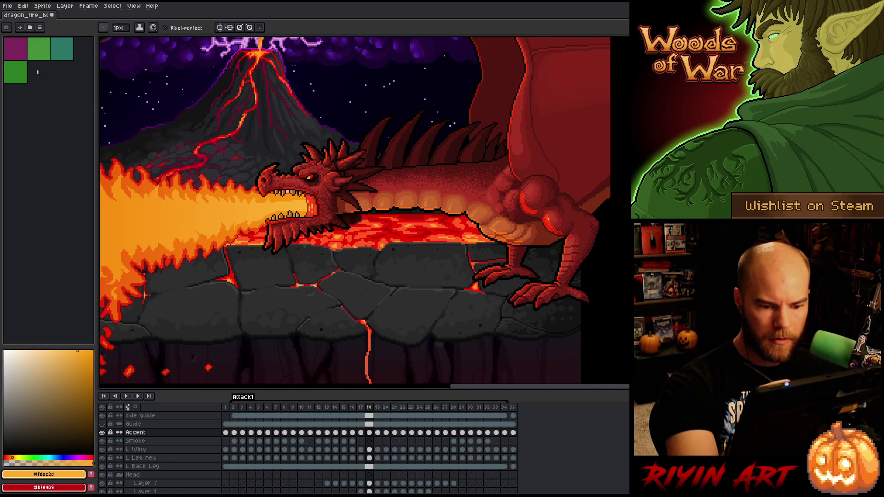
pyautogui.press('e')
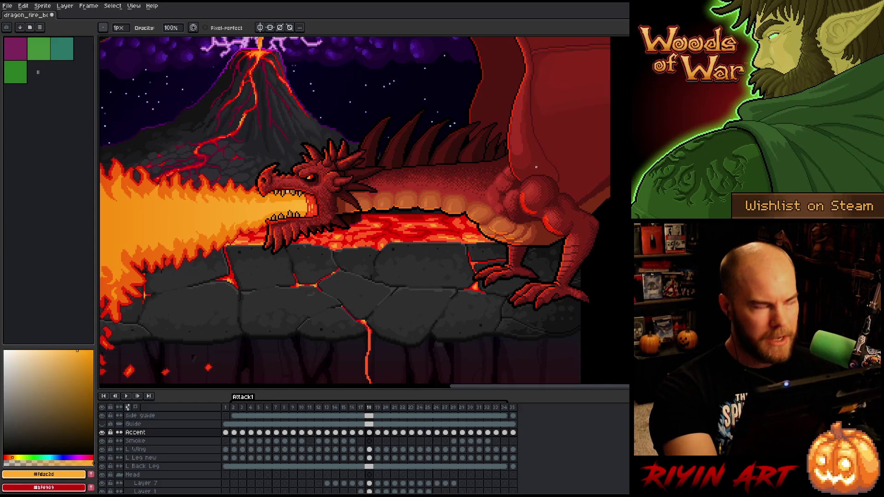
pyautogui.hotkey('ctrl', 's')
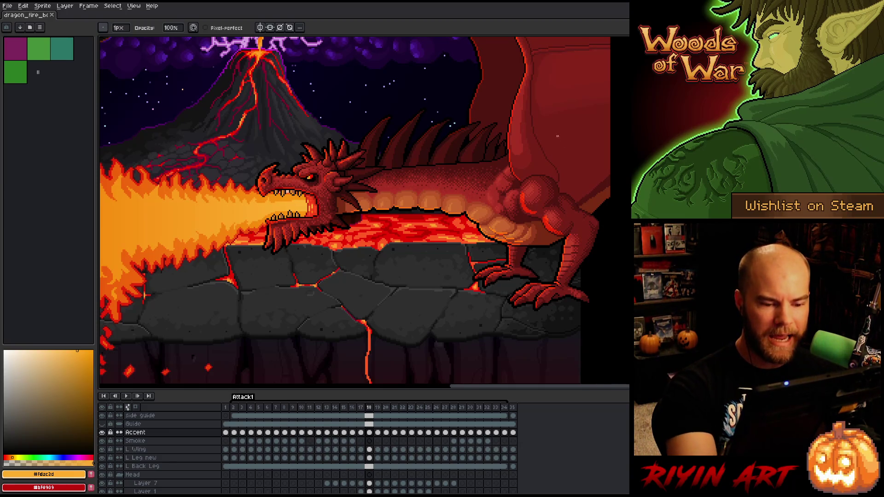
pyautogui.click(564, 178)
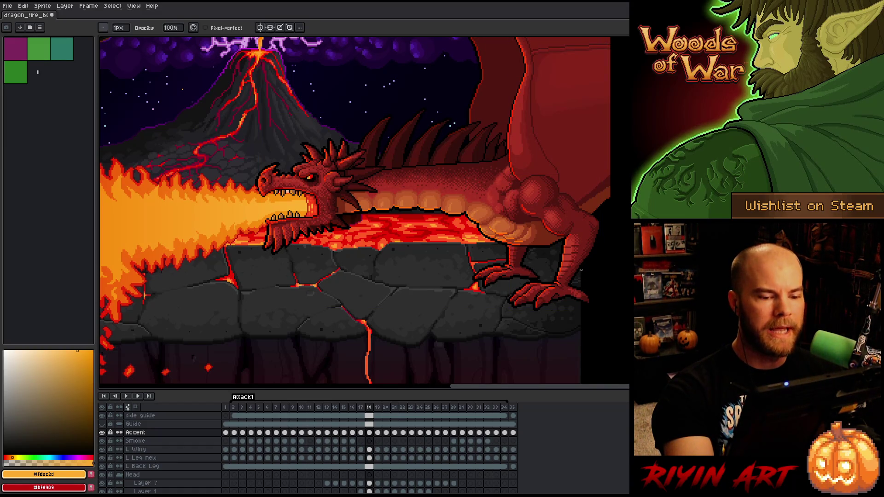
# Step: Add orange to the palette and eyedrop the night-sky purple, undoing stray pixels on the haunch
pyautogui.moveTo(573, 268); pyautogui.dragTo(508, 292)
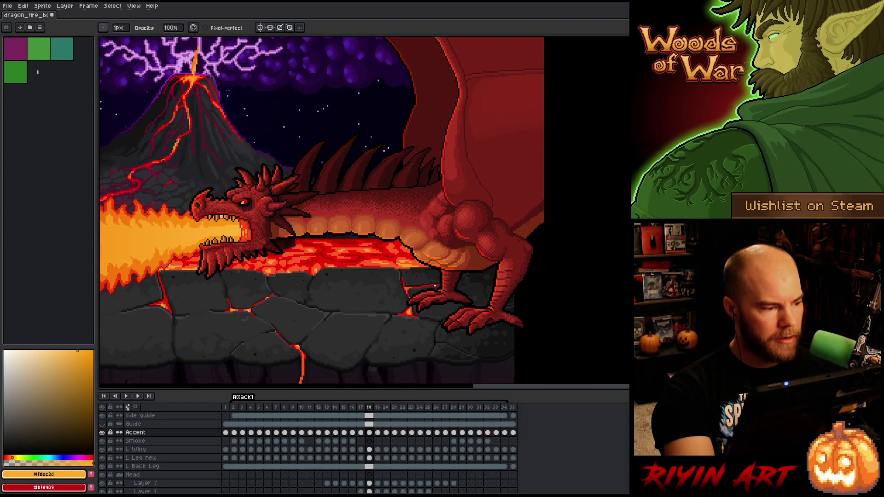
pyautogui.click(91, 475)
pyautogui.click(91, 487)
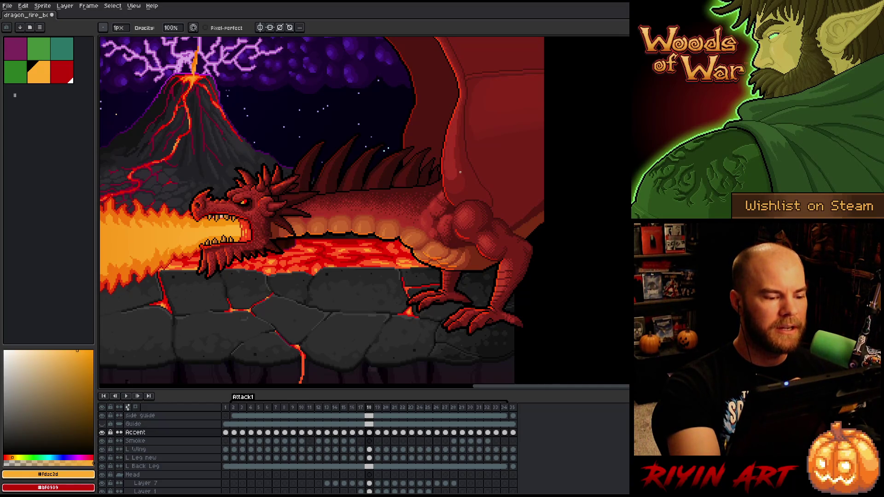
pyautogui.press('i')
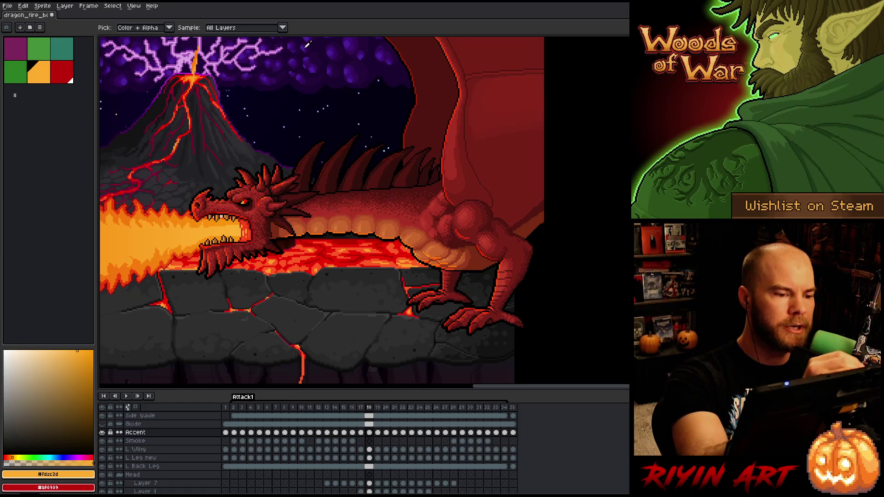
pyautogui.click(306, 47)
pyautogui.press('b')
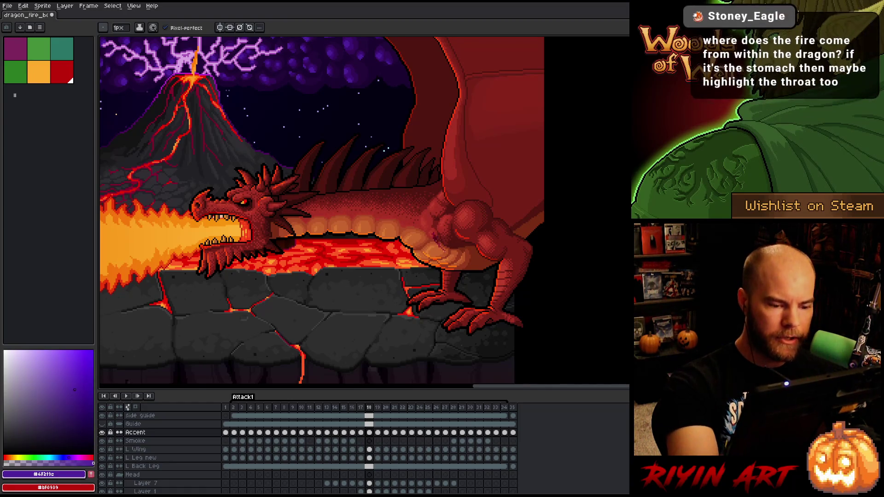
pyautogui.hotkey('ctrl', 'z')
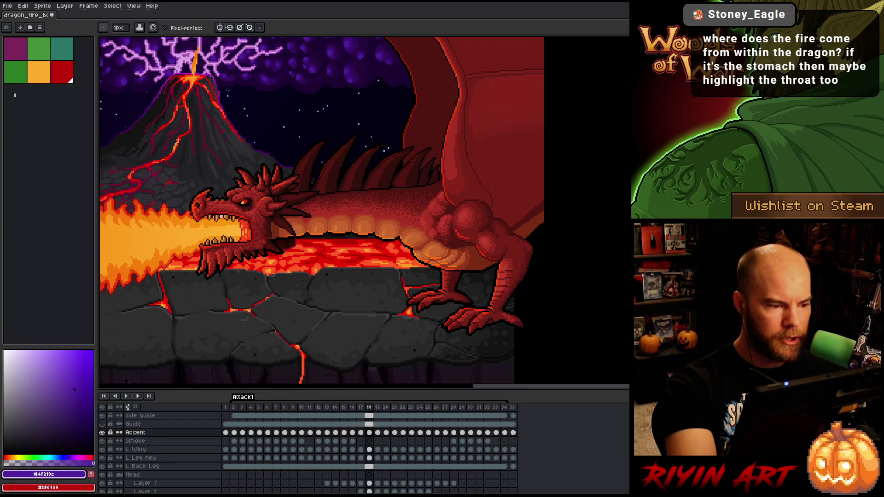
# Step: Try pink, purple and blue colours, add red as a palette swatch, and create Layer 14 above Accent
pyautogui.keyDown('alt'); pyautogui.click(497, 228); pyautogui.keyUp('alt')
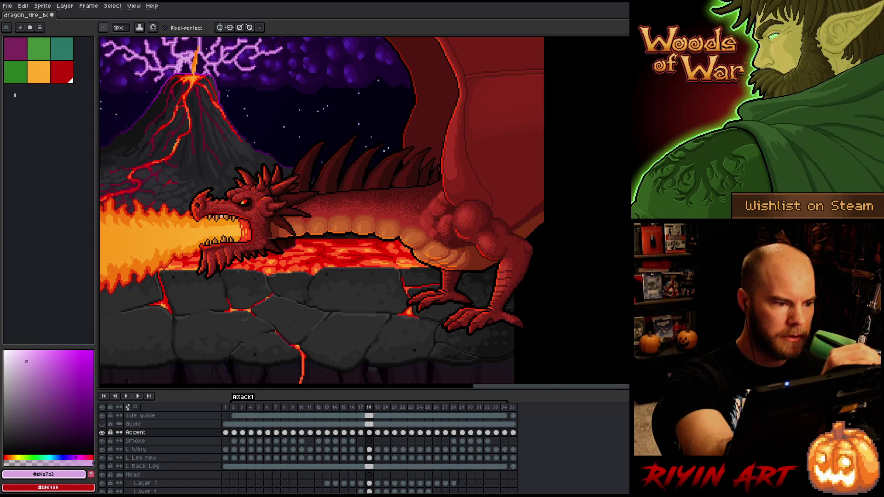
pyautogui.keyDown('alt'); pyautogui.click(498, 213); pyautogui.keyUp('alt')
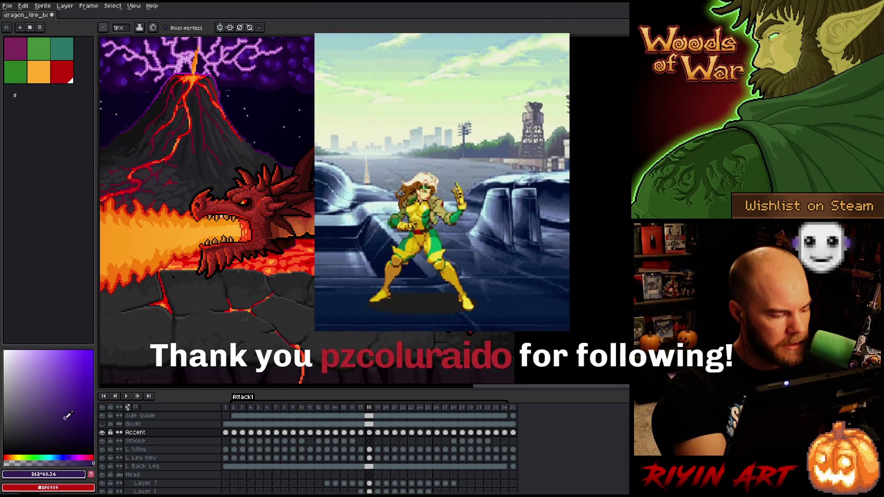
pyautogui.click(55, 457)
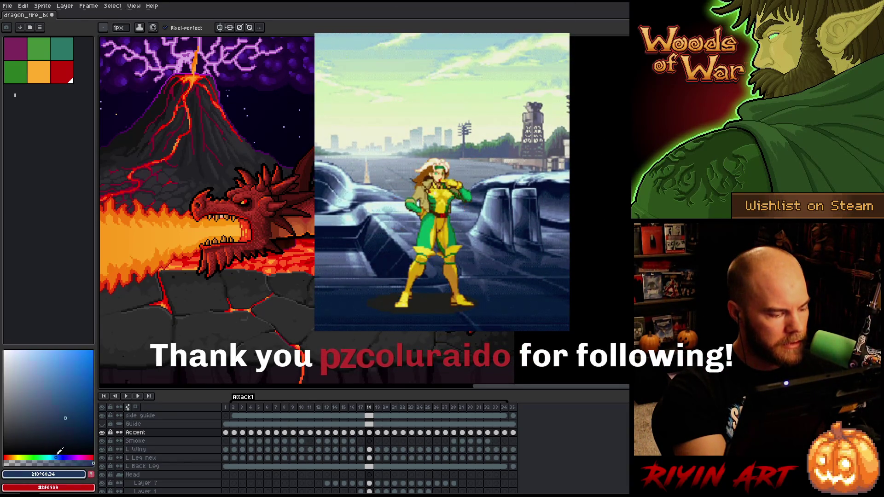
pyautogui.click(73, 369)
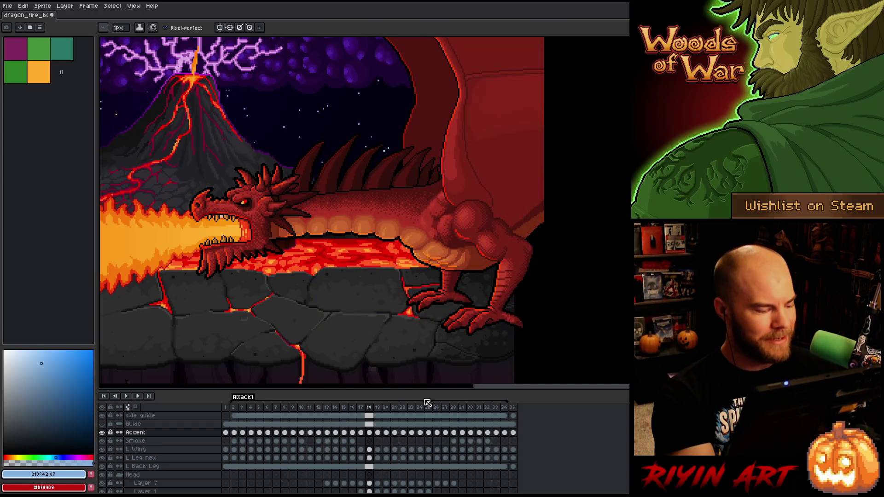
pyautogui.click(40, 79)
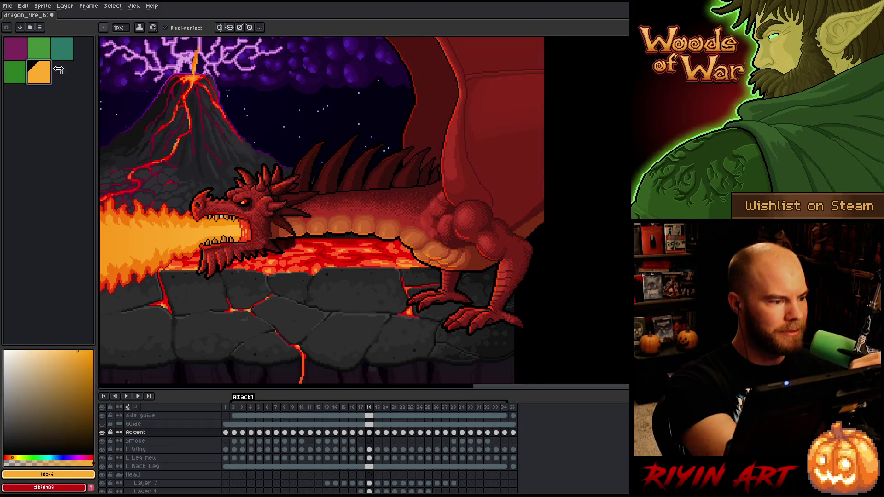
pyautogui.click(91, 487)
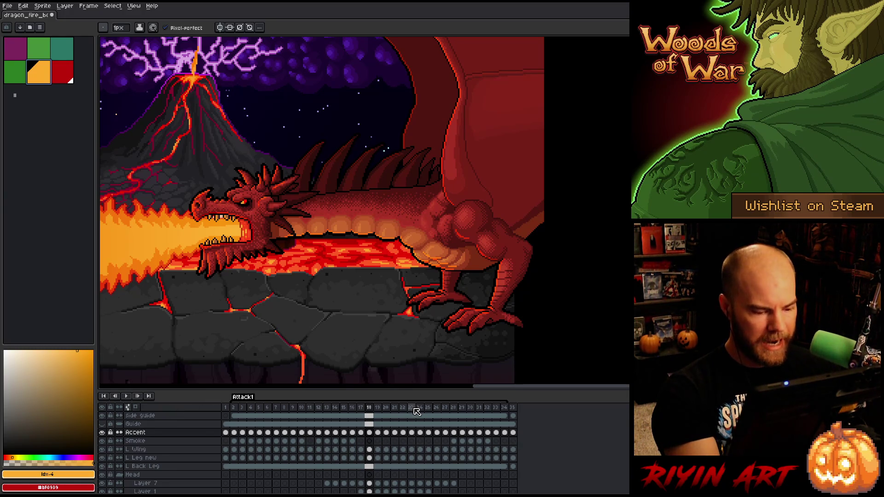
pyautogui.hotkey('shift', 'n')
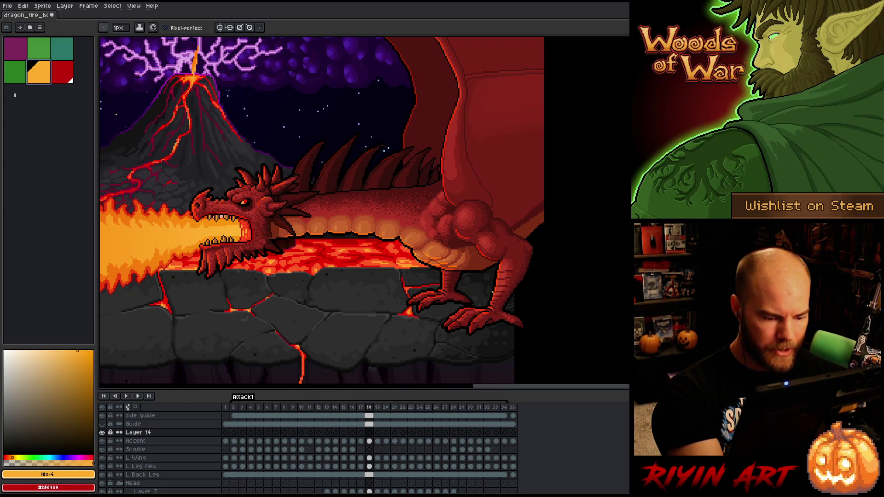
# Step: Select frame 18 on Layer 14 and take a lightened purple sampled from the sky
pyautogui.click(369, 432)
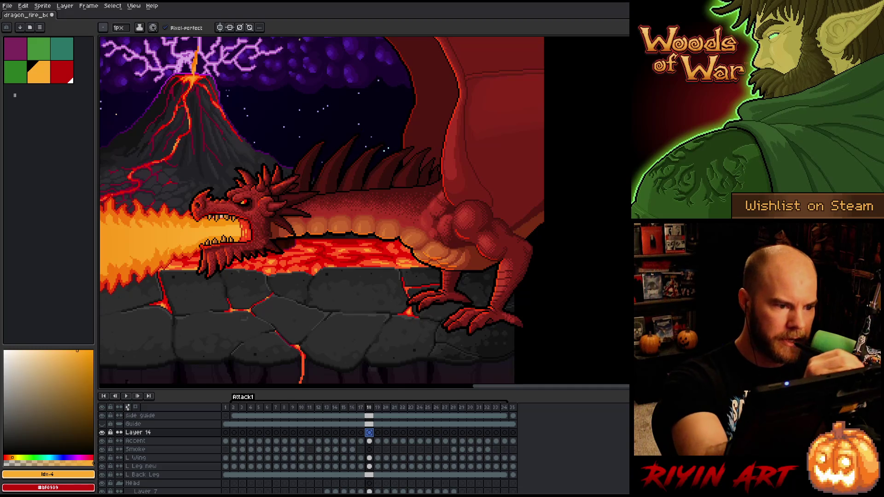
pyautogui.keyDown('alt'); pyautogui.click(334, 48); pyautogui.keyUp('alt')
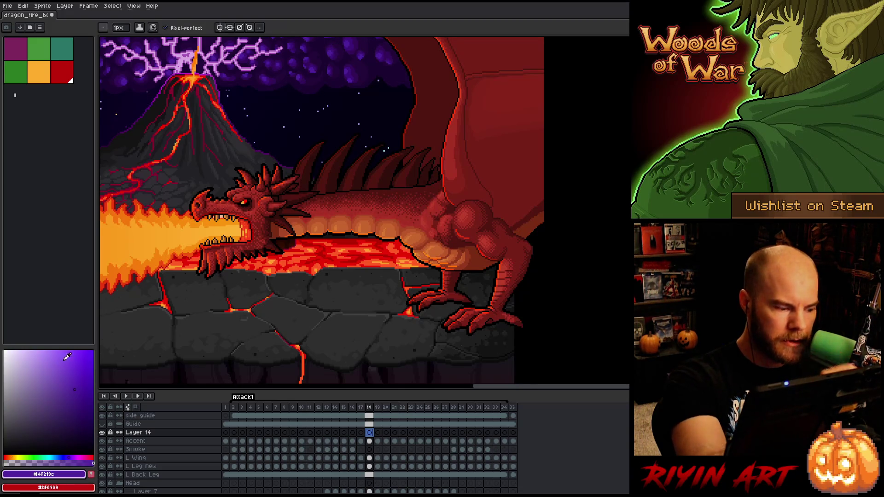
pyautogui.moveTo(67, 357)
pyautogui.mouseDown()
pyautogui.moveTo(63, 363)
pyautogui.moveTo(73, 366)
pyautogui.moveTo(53, 367)
pyautogui.mouseUp()
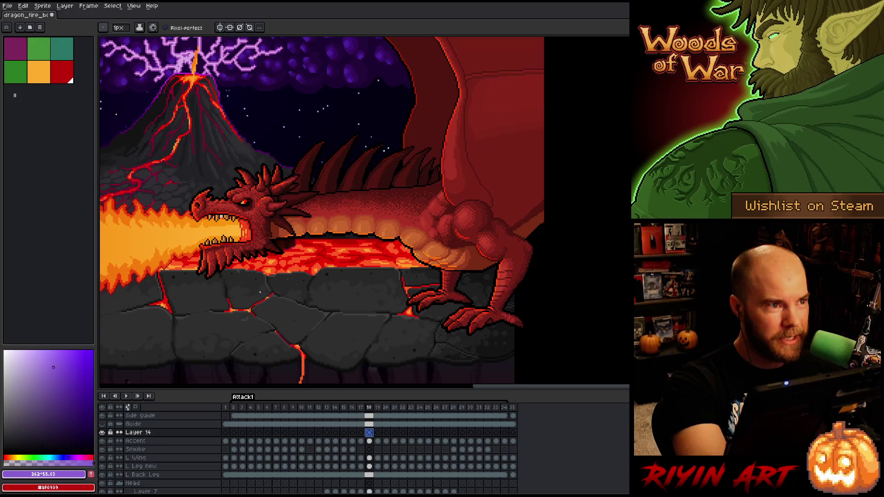
# Step: Paint thin purple rim-light strokes along the back of the hind thigh and knee
pyautogui.moveTo(494, 222); pyautogui.dragTo(511, 233)
pyautogui.hotkey('ctrl', 'z')
pyautogui.hotkey('ctrl', 'z')
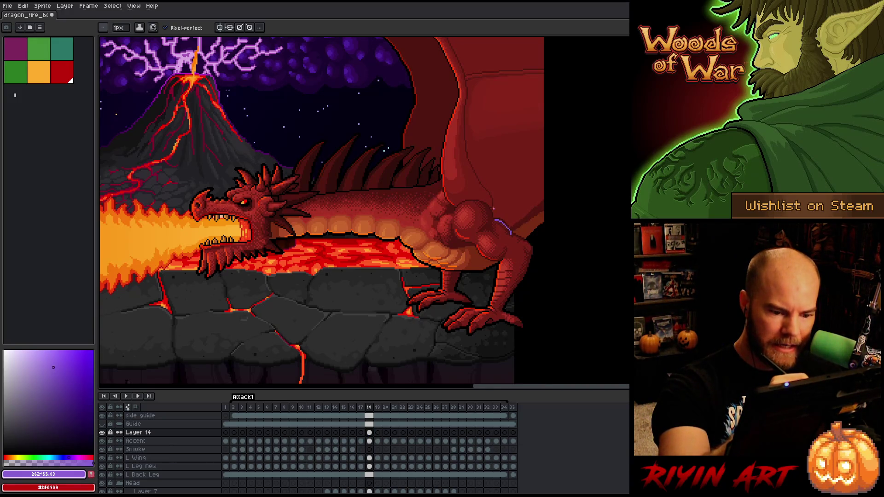
pyautogui.moveTo(475, 201); pyautogui.dragTo(491, 217)
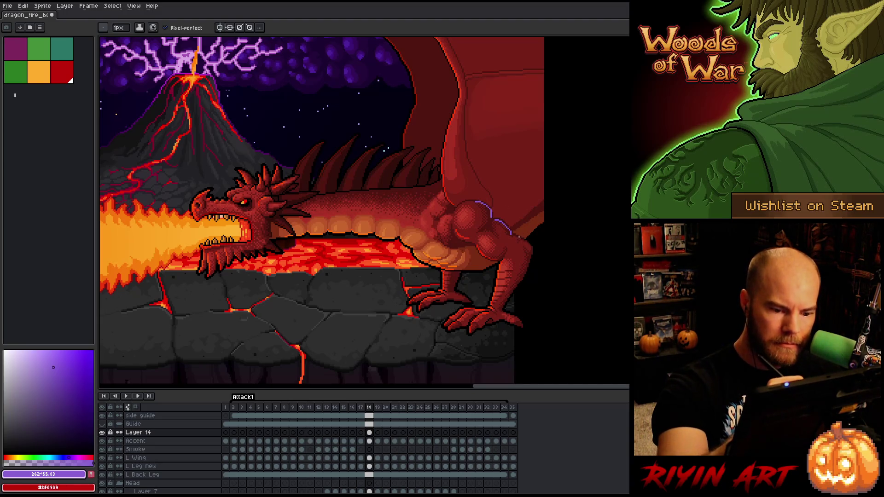
pyautogui.moveTo(527, 240)
pyautogui.mouseDown()
pyautogui.moveTo(532, 254)
pyautogui.moveTo(503, 304)
pyautogui.mouseUp()
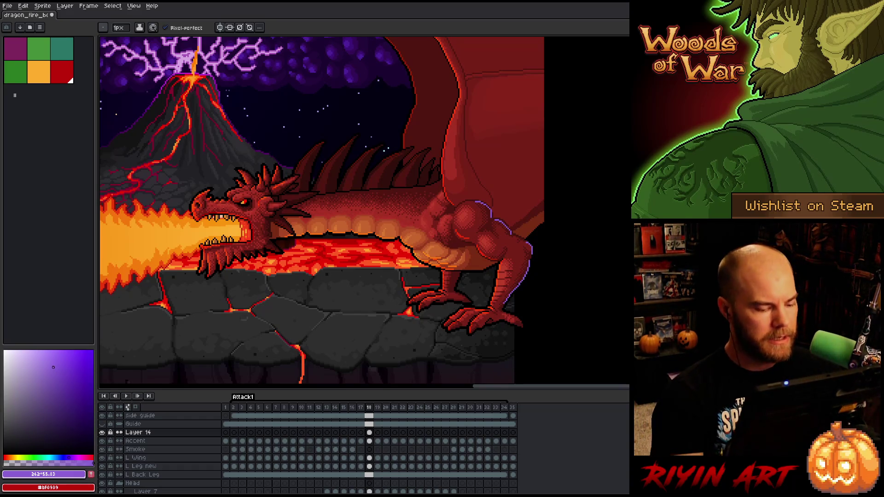
# Step: Open Layer 14's properties and trial Overlay, Addition and Color blending at varying opacity
pyautogui.click(132, 434)
pyautogui.doubleClick(132, 433)
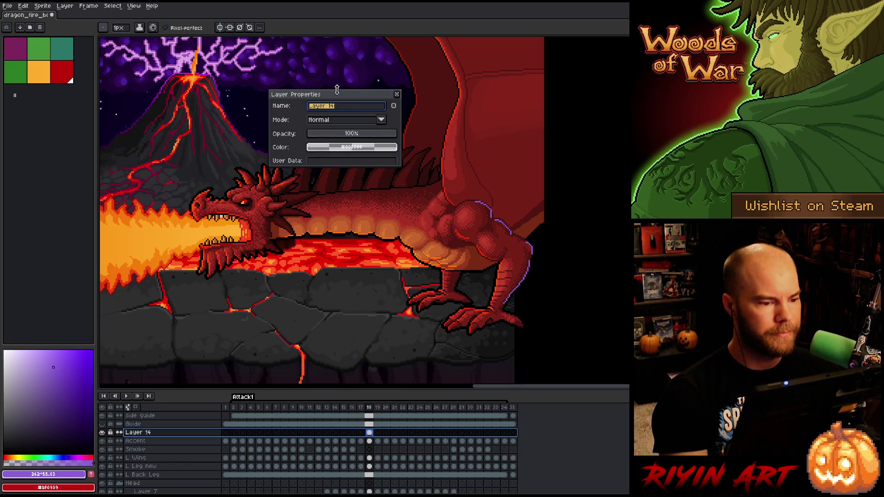
pyautogui.click(341, 121)
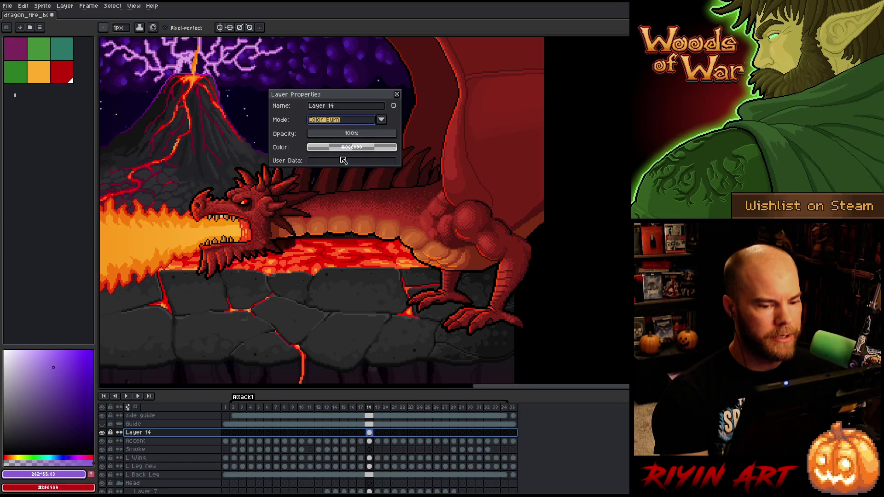
pyautogui.click(329, 121)
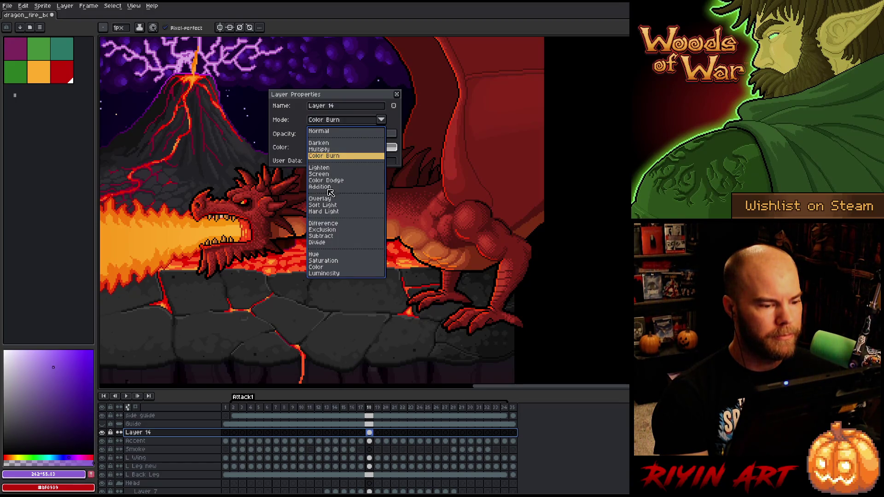
pyautogui.click(326, 199)
pyautogui.click(331, 120)
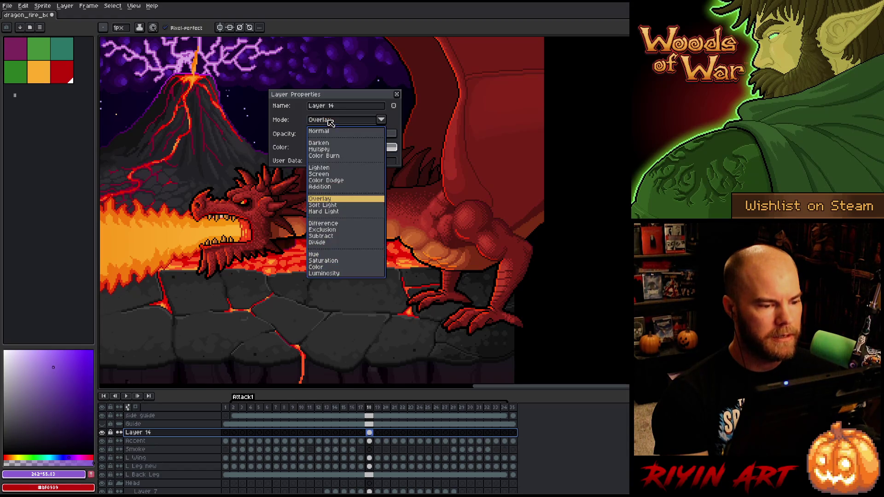
pyautogui.click(328, 186)
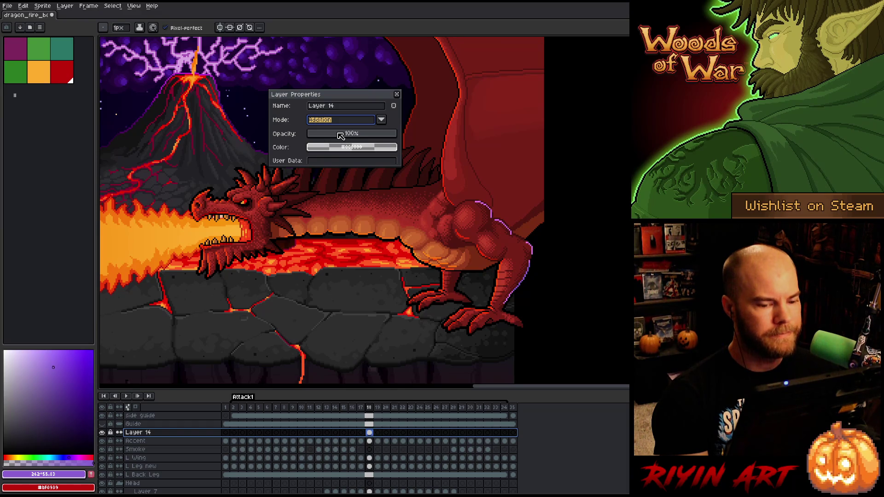
pyautogui.click(340, 135)
pyautogui.moveTo(341, 135)
pyautogui.mouseDown()
pyautogui.moveTo(351, 135)
pyautogui.moveTo(345, 140)
pyautogui.mouseUp()
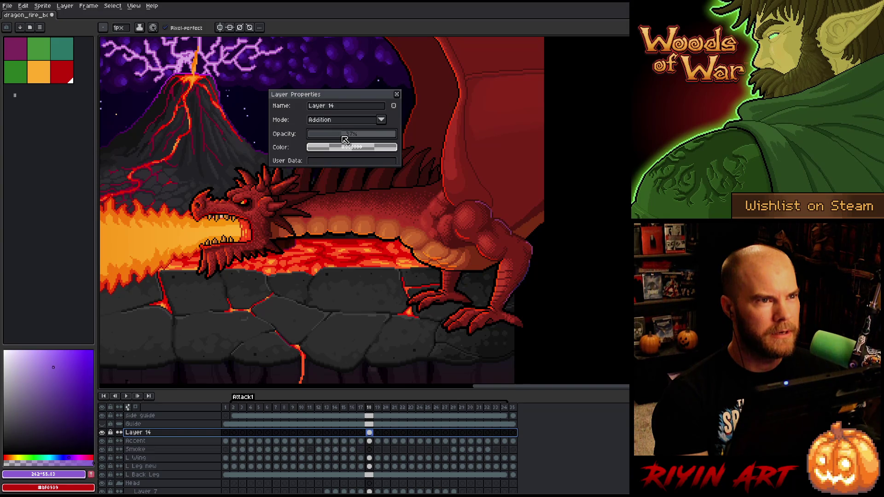
pyautogui.click(338, 122)
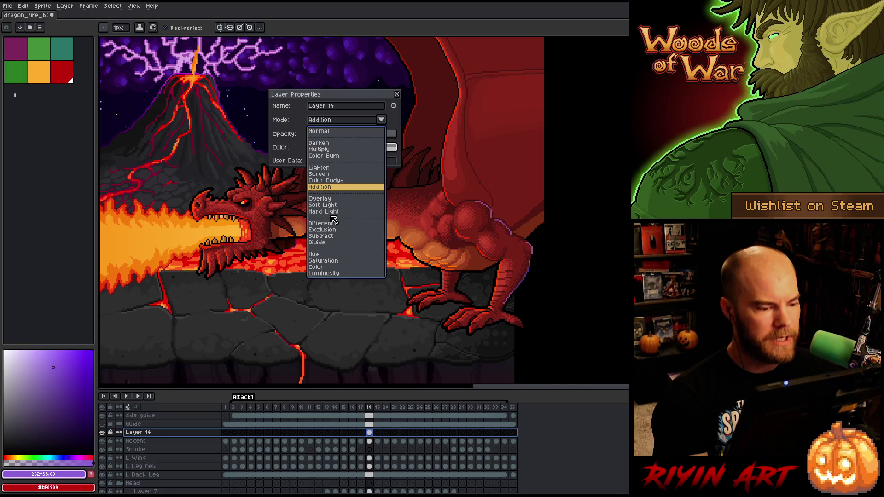
pyautogui.click(334, 268)
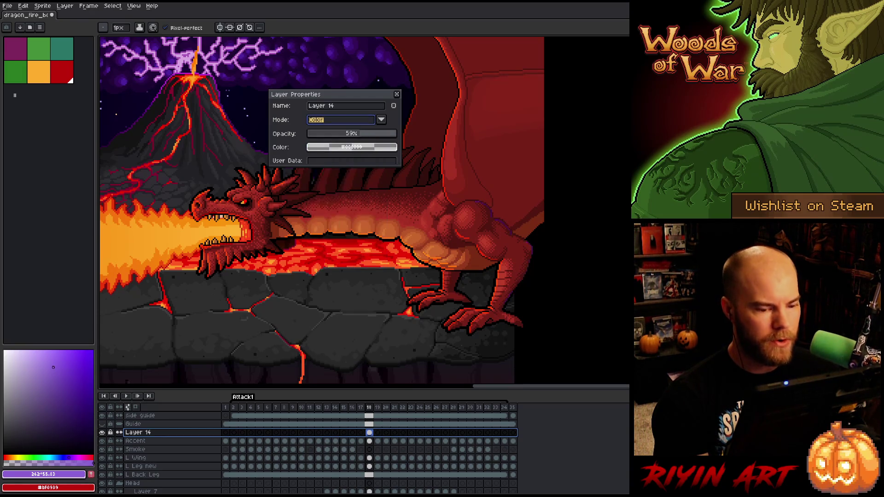
pyautogui.moveTo(380, 136); pyautogui.dragTo(442, 130)
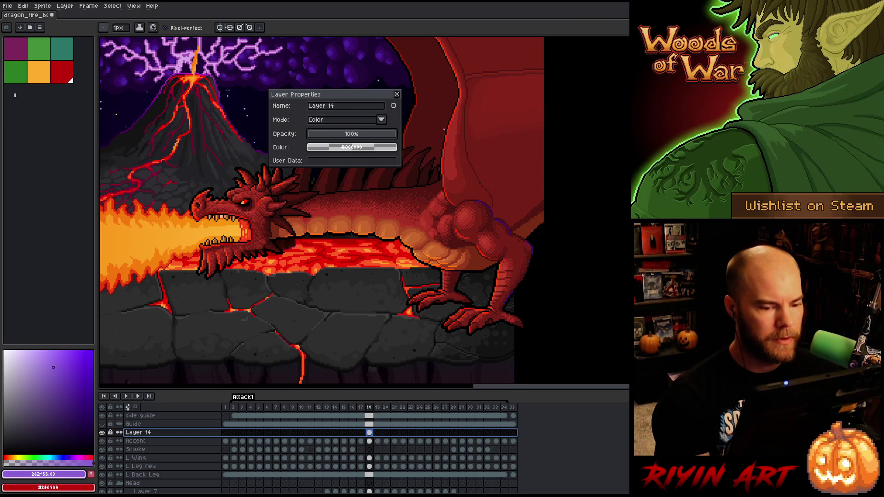
# Step: Try Saturation, Screen and Color Dodge blends, then return to Normal at 100% opacity
pyautogui.click(344, 122)
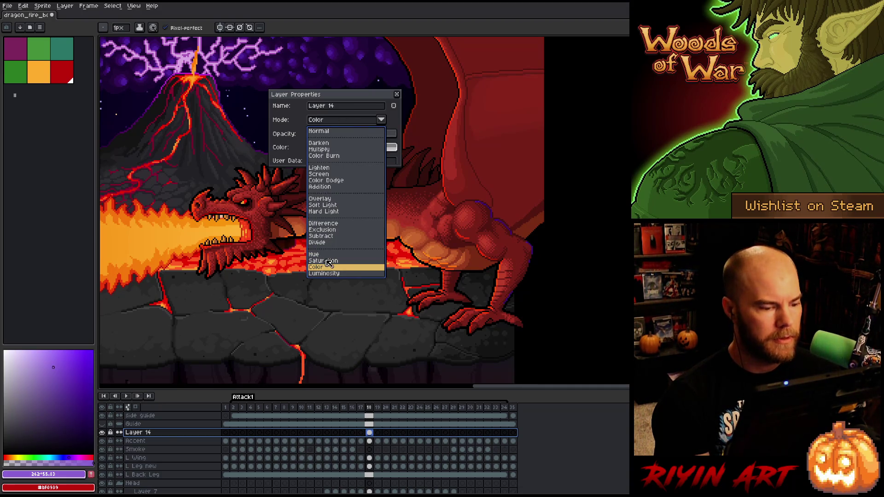
pyautogui.click(329, 262)
pyautogui.click(328, 124)
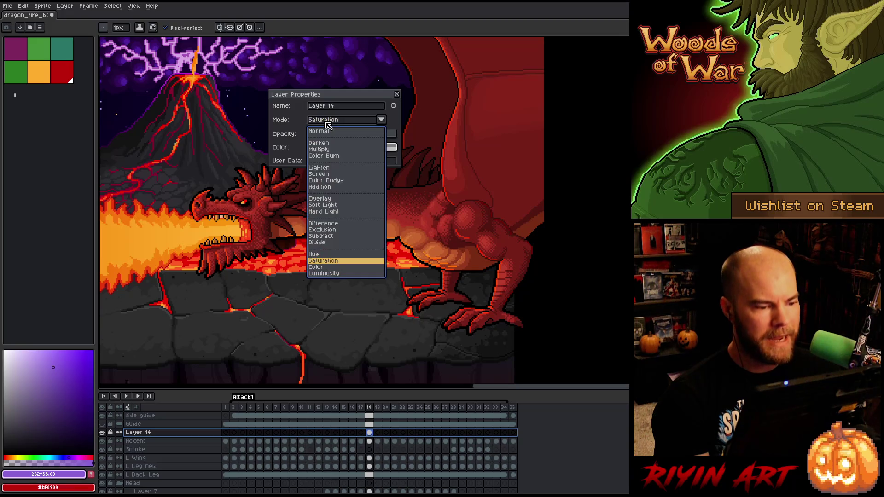
pyautogui.click(318, 174)
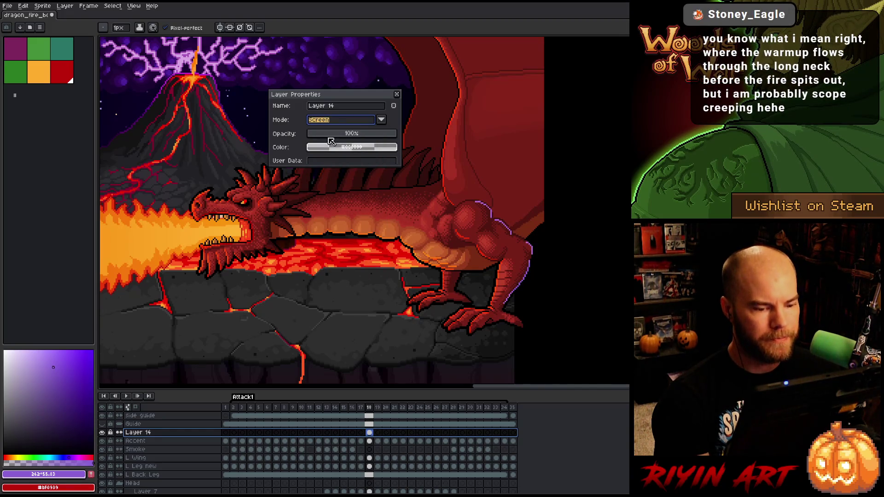
pyautogui.click(334, 122)
pyautogui.click(331, 180)
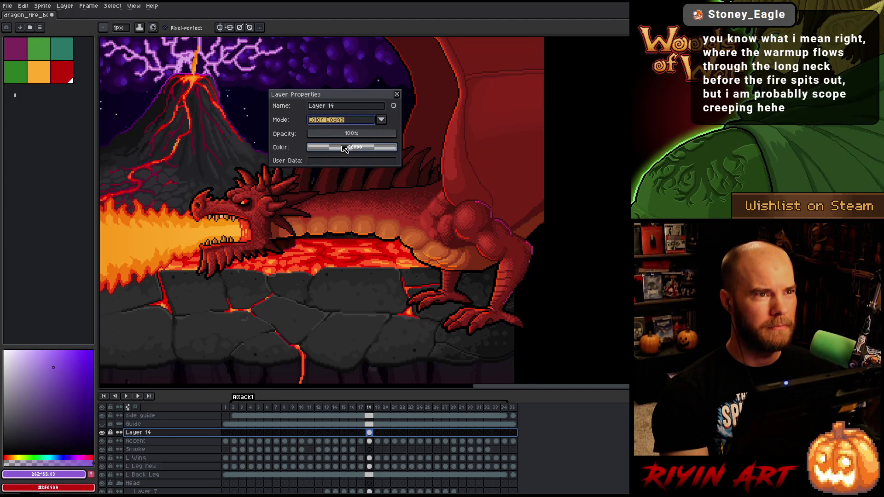
pyautogui.click(325, 120)
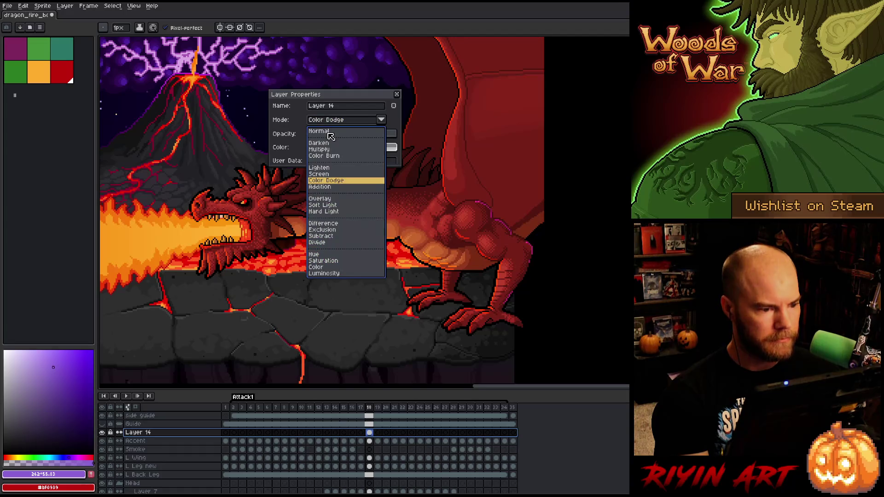
pyautogui.click(330, 134)
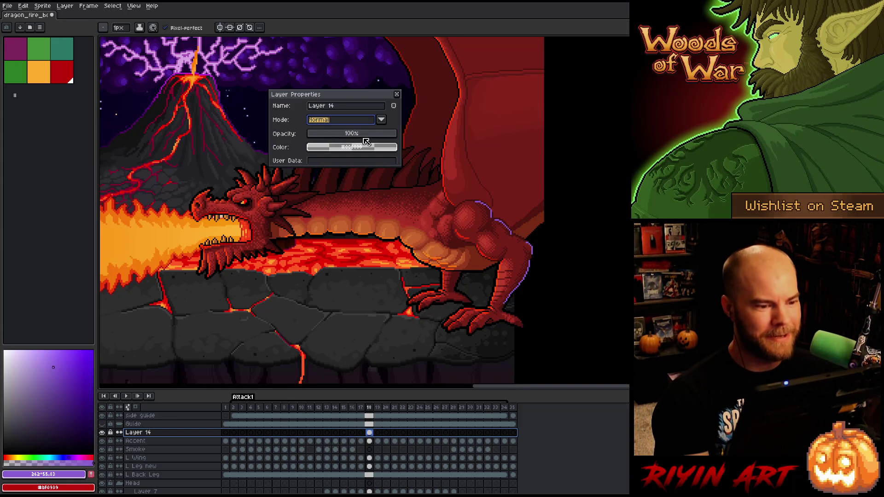
pyautogui.click(362, 135)
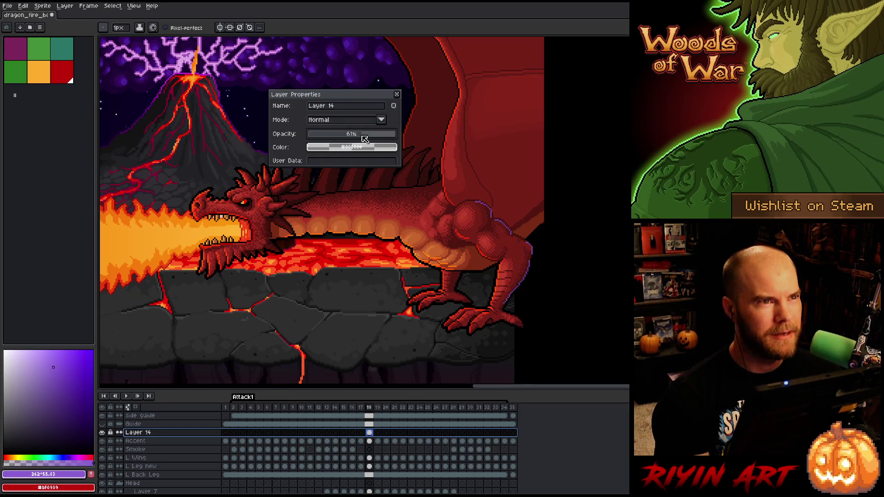
pyautogui.moveTo(364, 138); pyautogui.dragTo(391, 136)
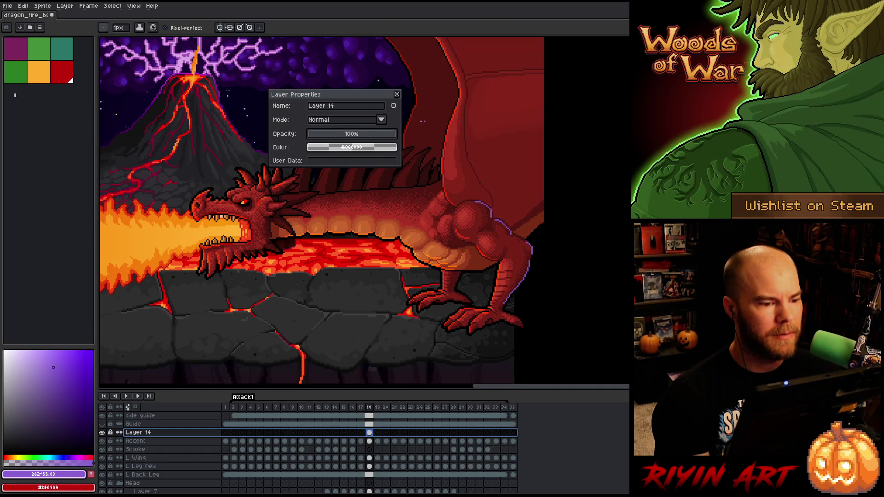
# Step: After testing Lighten and Soft Light, settle on Hard Light at 88% opacity and close the dialog
pyautogui.click(335, 120)
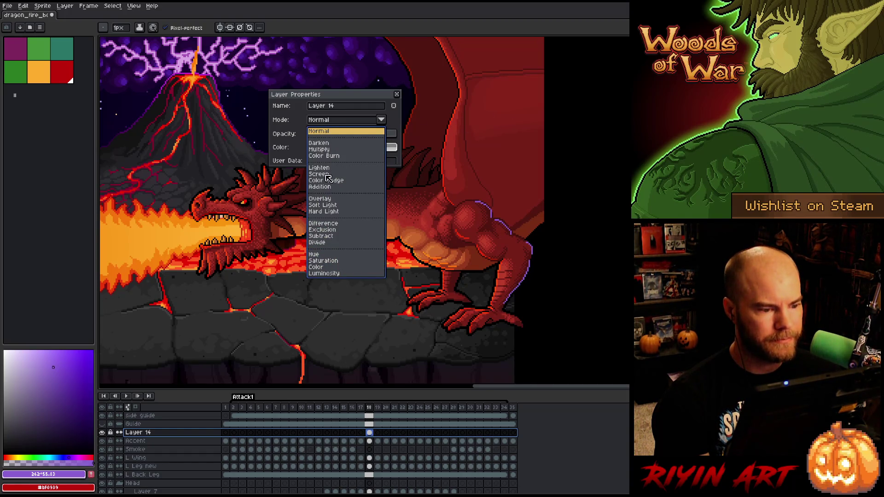
pyautogui.click(322, 168)
pyautogui.click(328, 135)
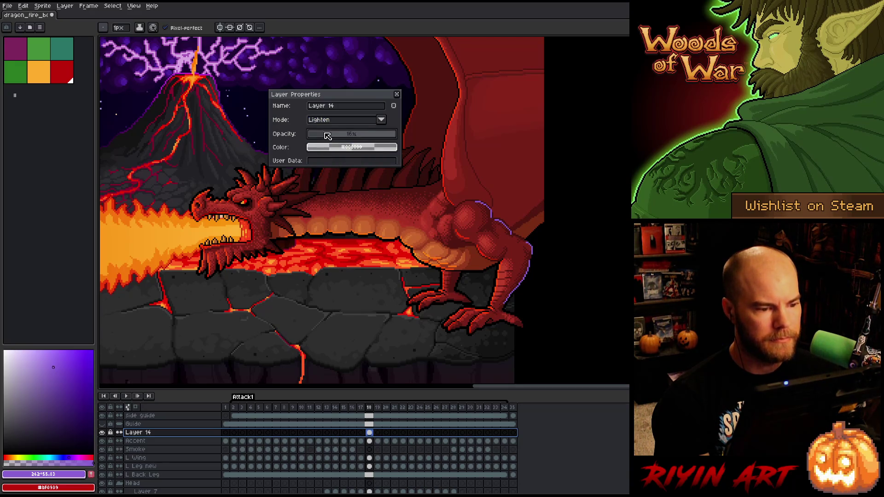
pyautogui.click(338, 121)
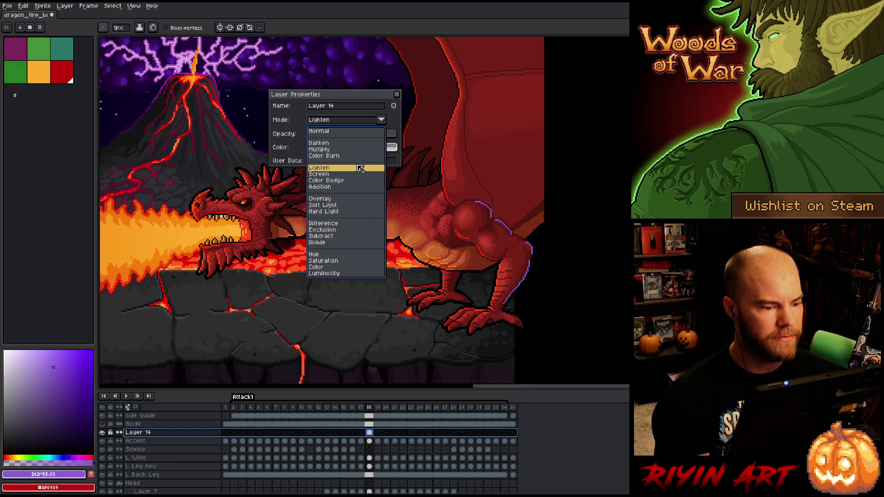
pyautogui.click(341, 205)
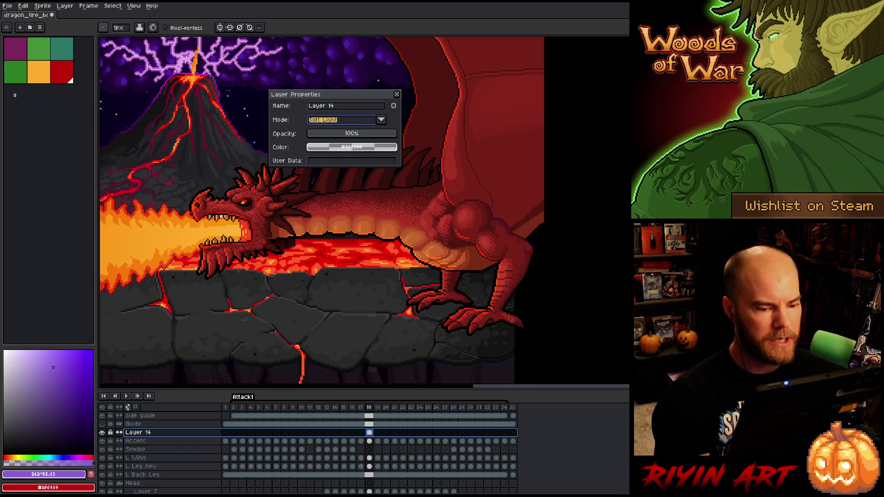
pyautogui.click(345, 121)
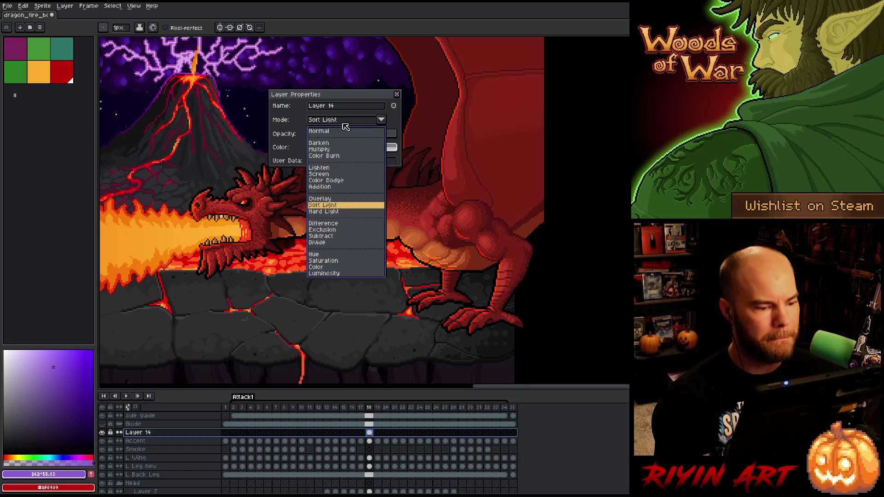
pyautogui.click(337, 211)
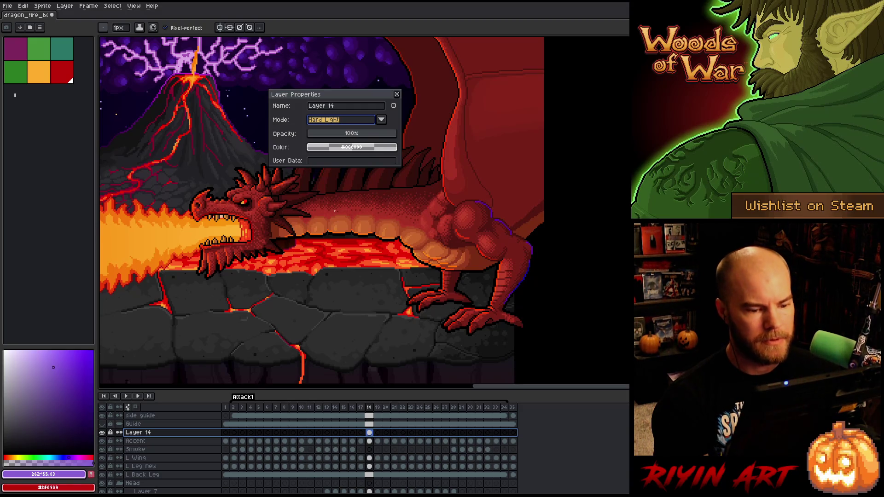
pyautogui.click(371, 136)
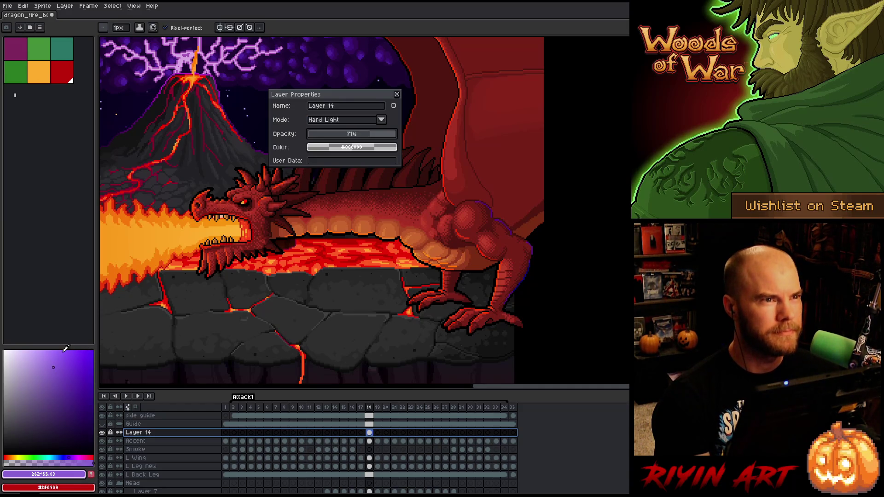
pyautogui.click(387, 136)
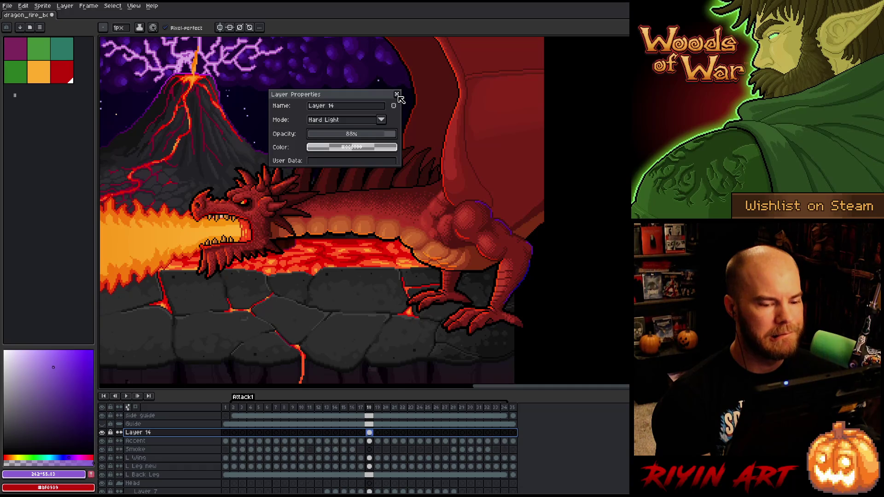
pyautogui.click(396, 95)
# Step: Draw three thin purple highlight strokes along the dragon's back spikes on Layer 14
pyautogui.scroll(-1, 347, 231)
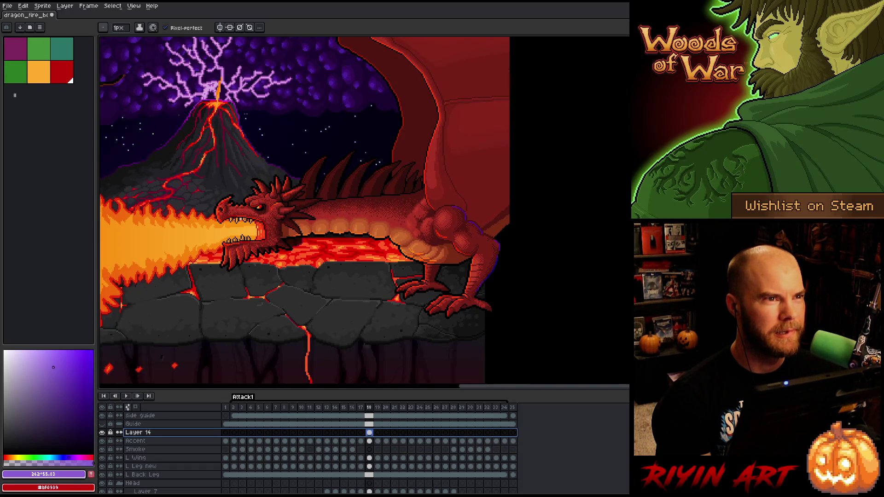
pyautogui.scroll(2, 349, 229)
pyautogui.scroll(-1, 349, 229)
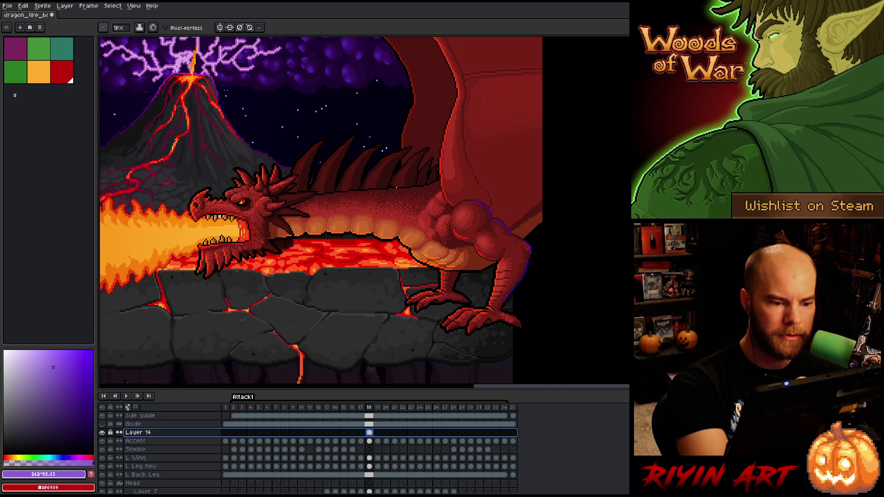
pyautogui.moveTo(409, 148); pyautogui.dragTo(389, 186)
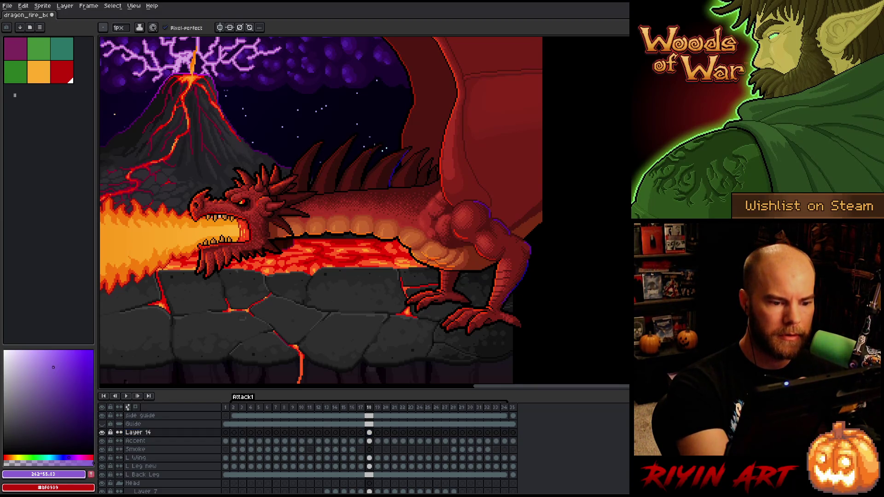
pyautogui.moveTo(372, 152); pyautogui.dragTo(338, 178)
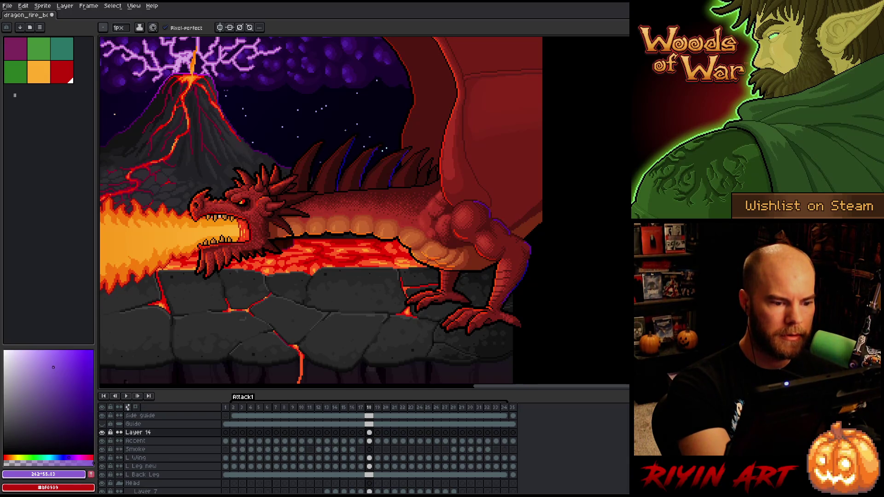
pyautogui.moveTo(324, 143); pyautogui.dragTo(314, 179)
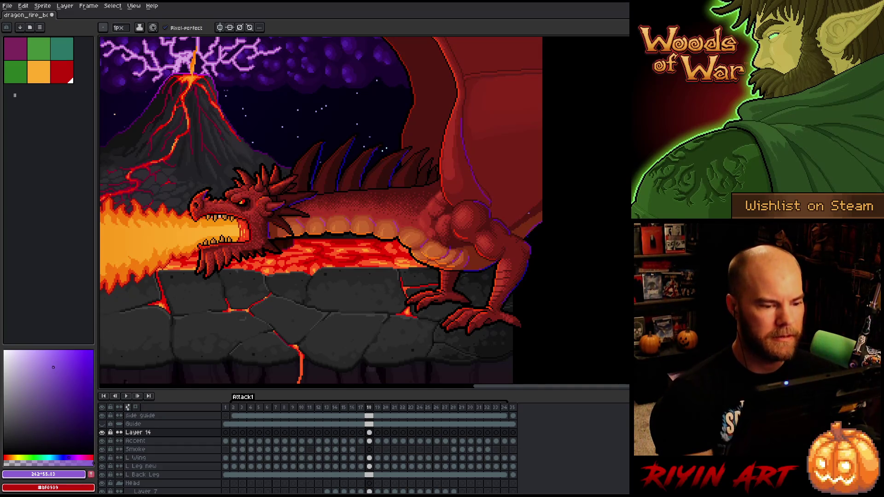
# Step: Reopen Layer 14's properties, drop its opacity from 88% to below 50%, and close the dialog
pyautogui.doubleClick(136, 433)
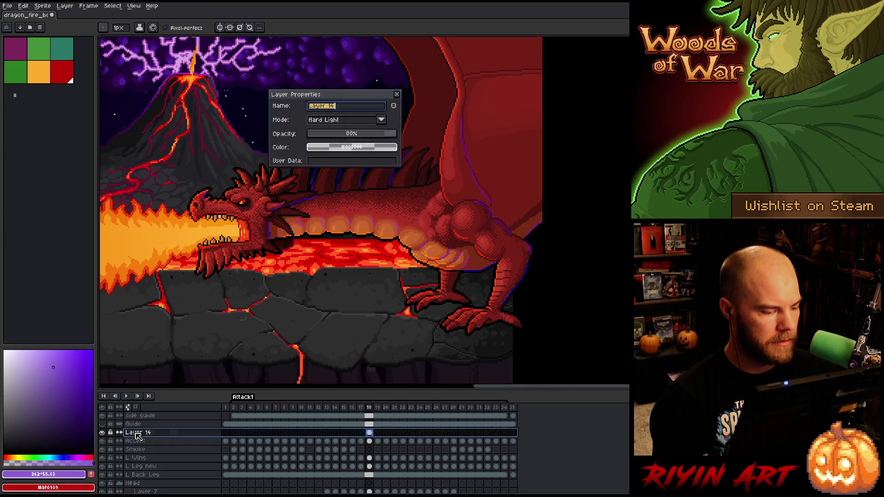
pyautogui.click(358, 136)
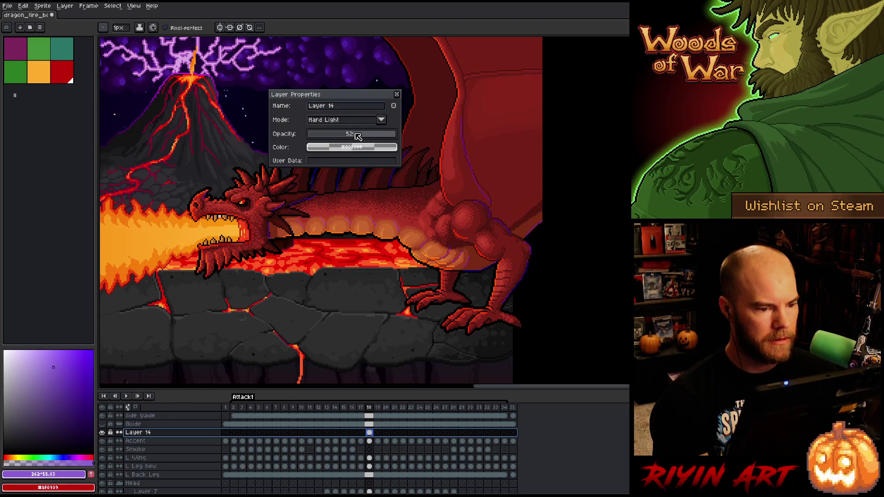
pyautogui.moveTo(358, 136)
pyautogui.mouseDown()
pyautogui.moveTo(344, 136)
pyautogui.moveTo(359, 137)
pyautogui.mouseUp()
pyautogui.click(397, 94)
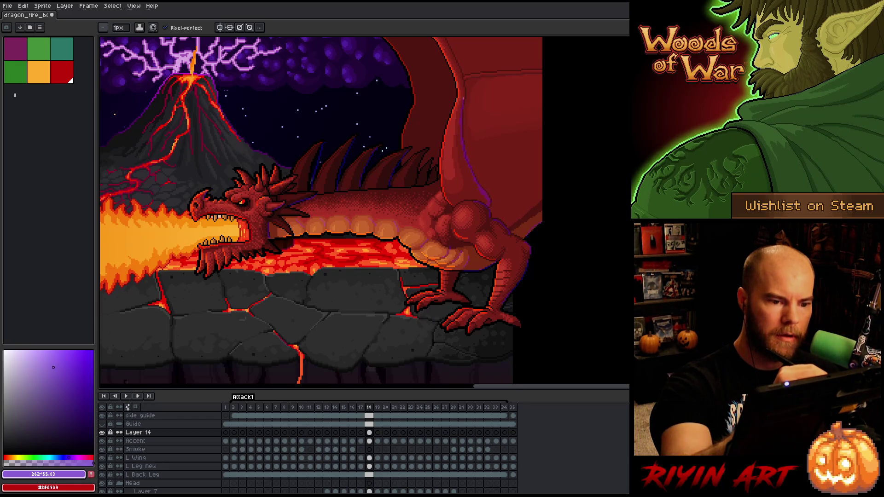
# Step: Hide the purple highlight layer to compare the scene without the rim light
pyautogui.scroll(2, 449, 99)
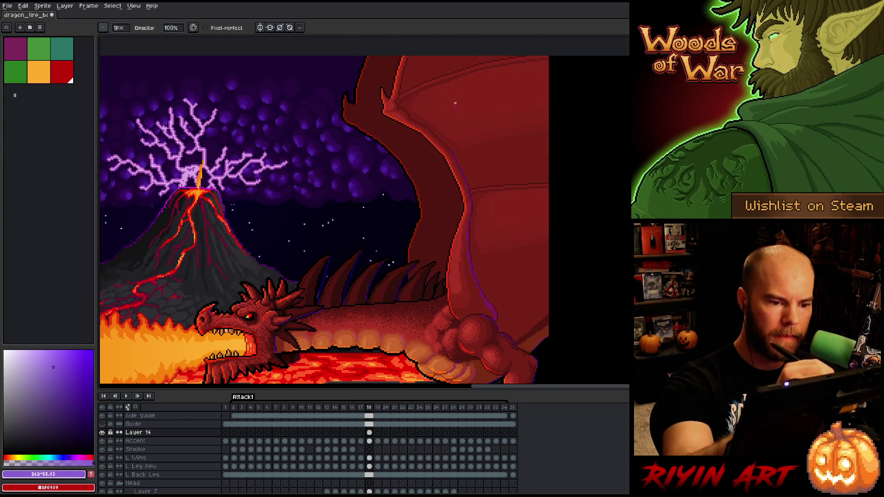
pyautogui.moveTo(548, 203)
pyautogui.mouseDown()
pyautogui.moveTo(558, 134)
pyautogui.moveTo(589, 278)
pyautogui.moveTo(574, 337)
pyautogui.moveTo(584, 285)
pyautogui.mouseUp()
pyautogui.moveTo(577, 328); pyautogui.dragTo(554, 317)
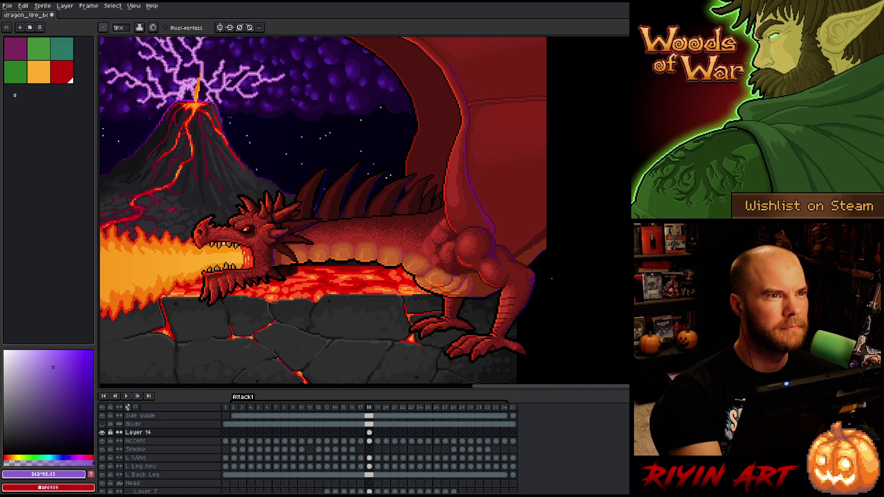
pyautogui.moveTo(551, 279); pyautogui.dragTo(548, 263)
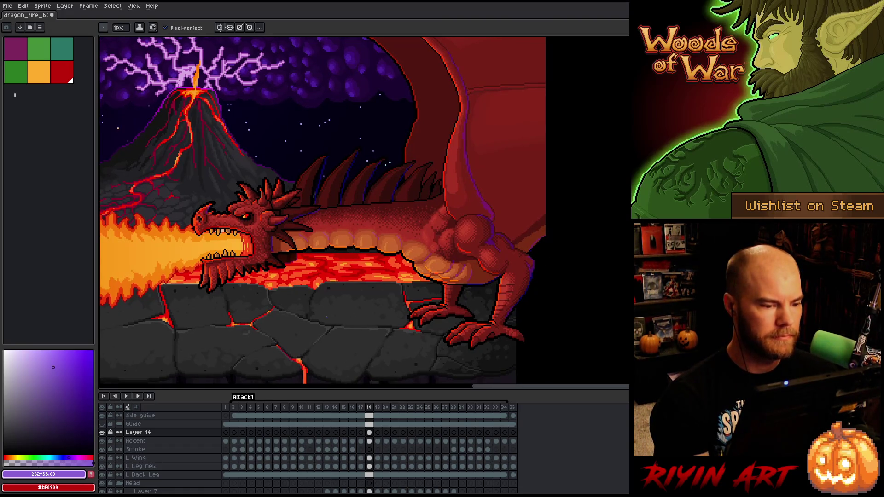
pyautogui.scroll(-3, 368, 319)
pyautogui.scroll(2, 369, 320)
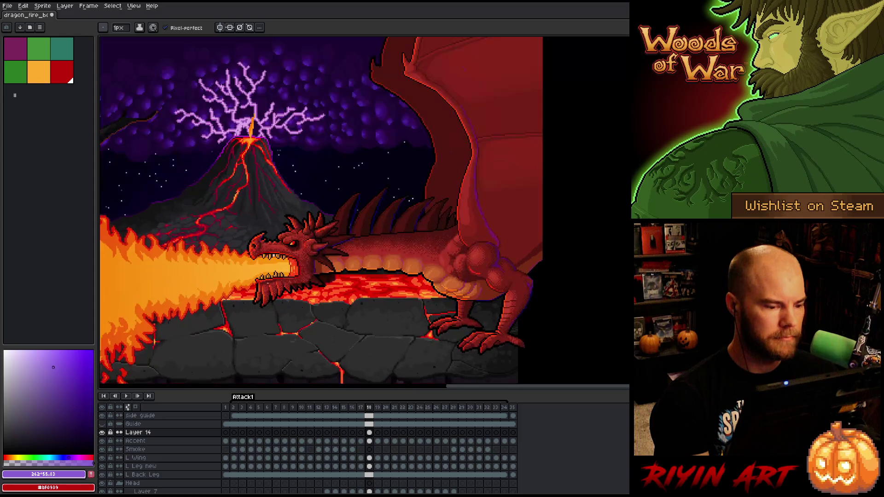
pyautogui.scroll(2, 351, 308)
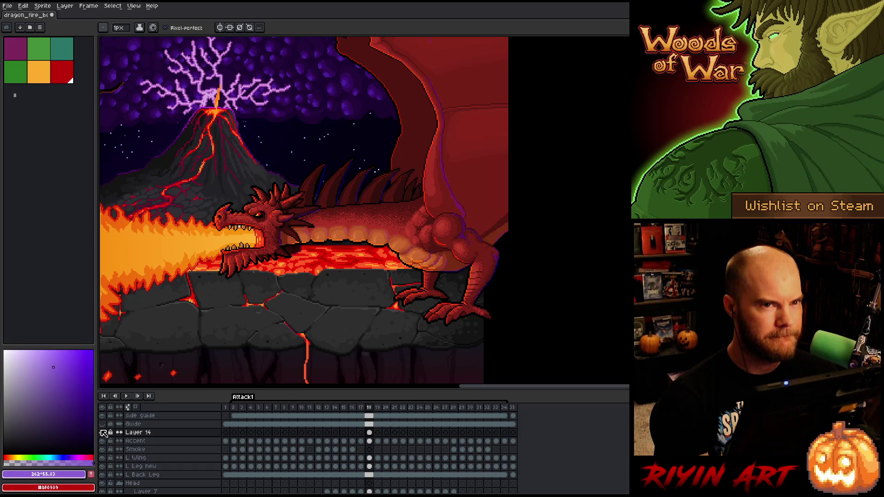
pyautogui.click(102, 433)
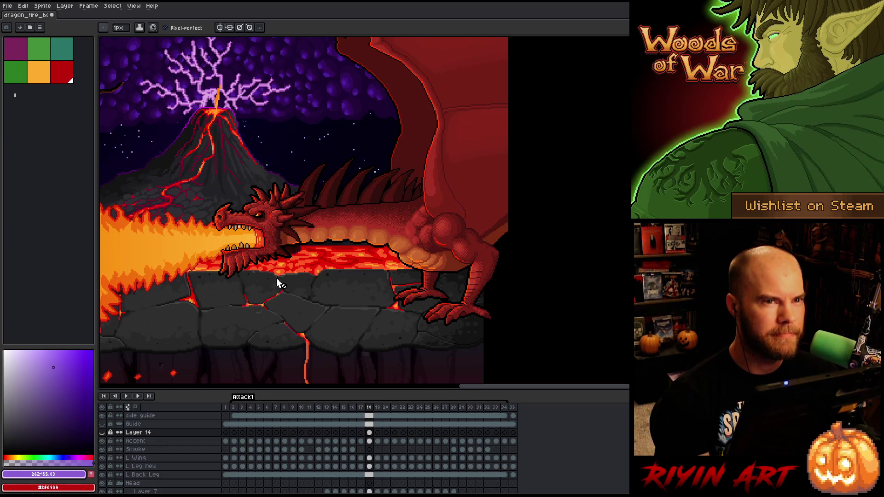
pyautogui.press('space')
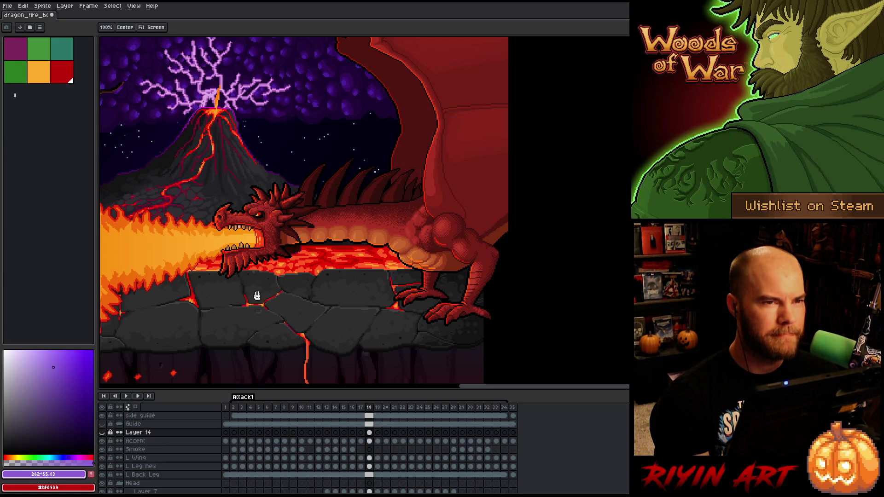
pyautogui.moveTo(257, 296); pyautogui.dragTo(307, 291)
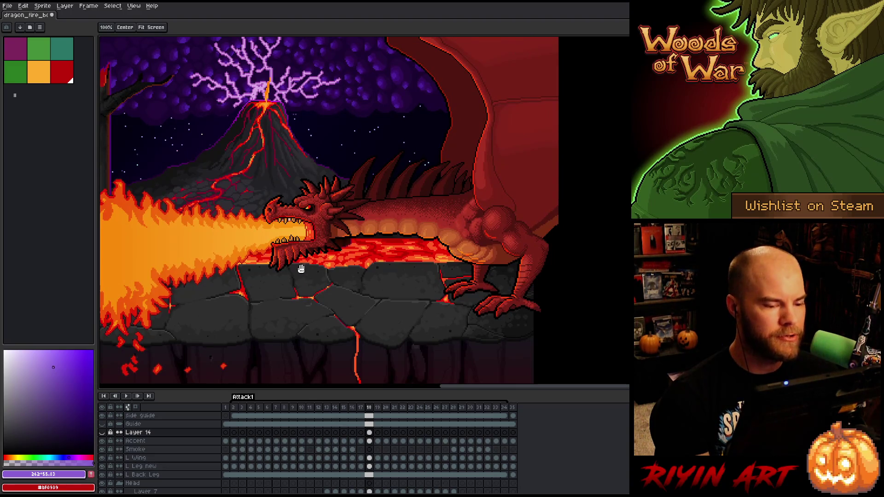
pyautogui.scroll(-1, 321, 253)
pyautogui.scroll(1, 324, 256)
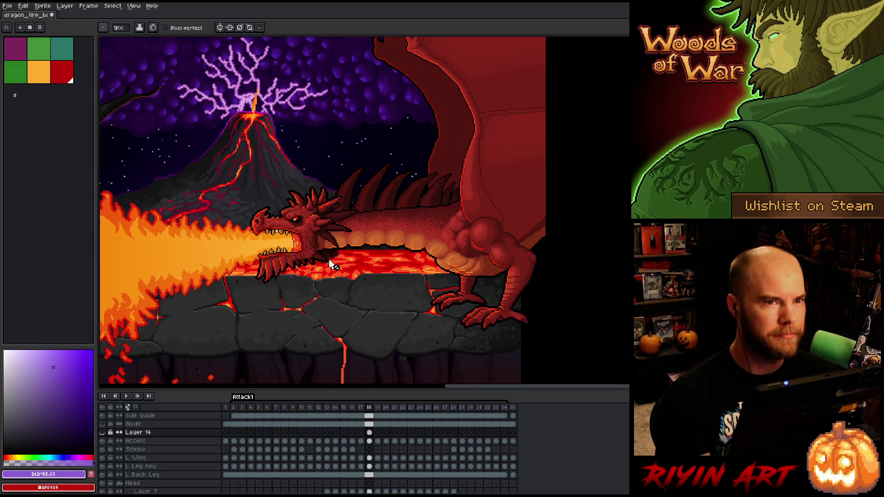
pyautogui.scroll(1, 383, 246)
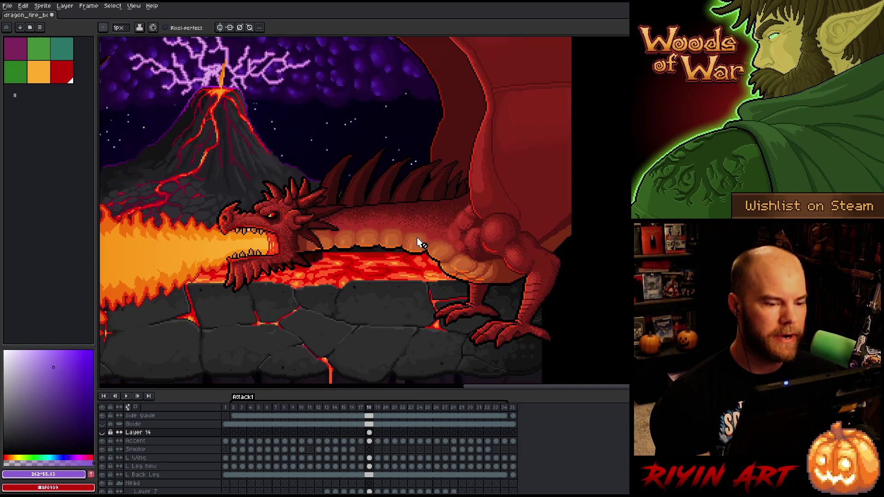
pyautogui.scroll(1, 418, 247)
pyautogui.scroll(-1, 376, 259)
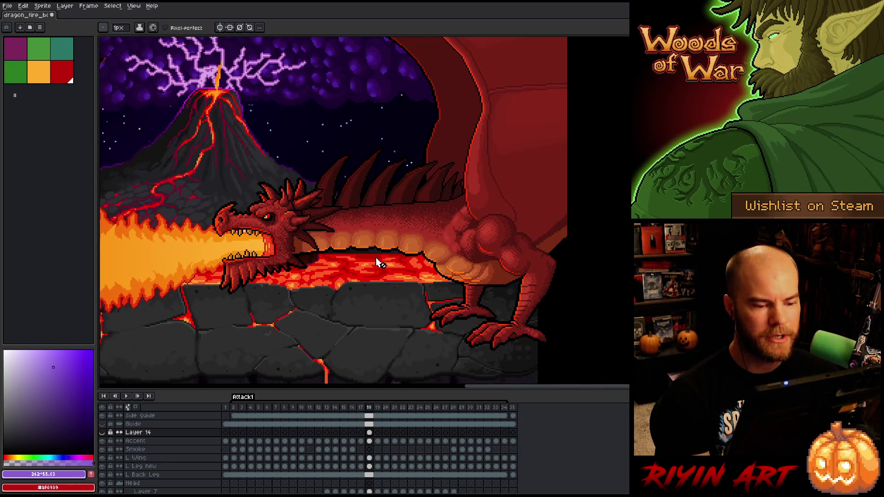
pyautogui.scroll(-1, 383, 259)
pyautogui.scroll(1, 421, 260)
pyautogui.moveTo(421, 262); pyautogui.dragTo(380, 279)
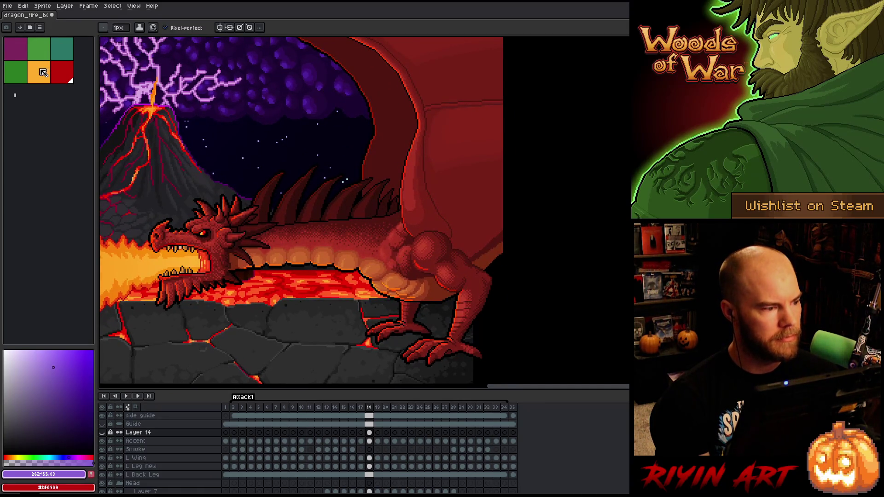
# Step: Add the purple colour to the palette and rename Layer 14 to 'blue'
pyautogui.click(92, 476)
pyautogui.click(39, 79)
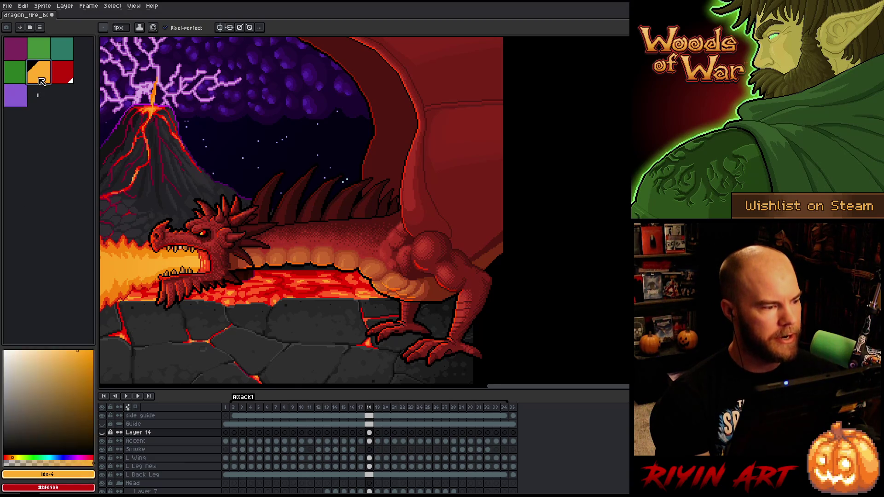
pyautogui.moveTo(250, 366); pyautogui.dragTo(324, 341)
pyautogui.doubleClick(147, 433)
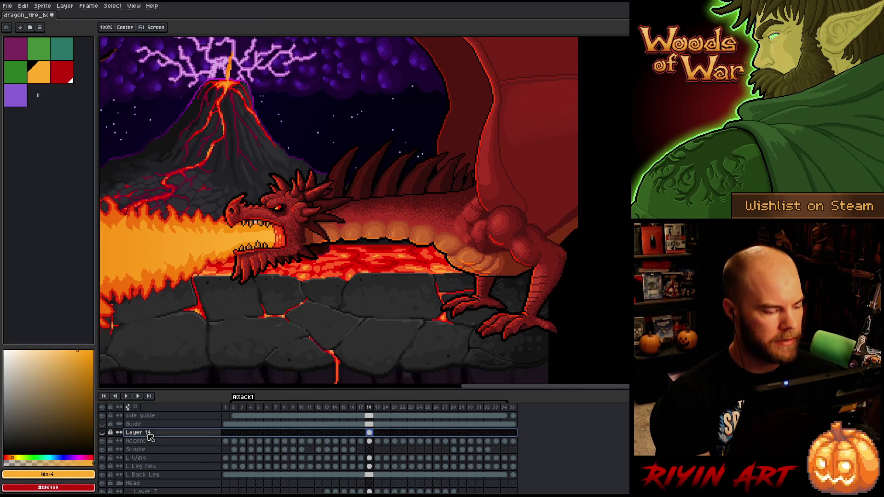
pyautogui.write('blue')
pyautogui.press('Return')
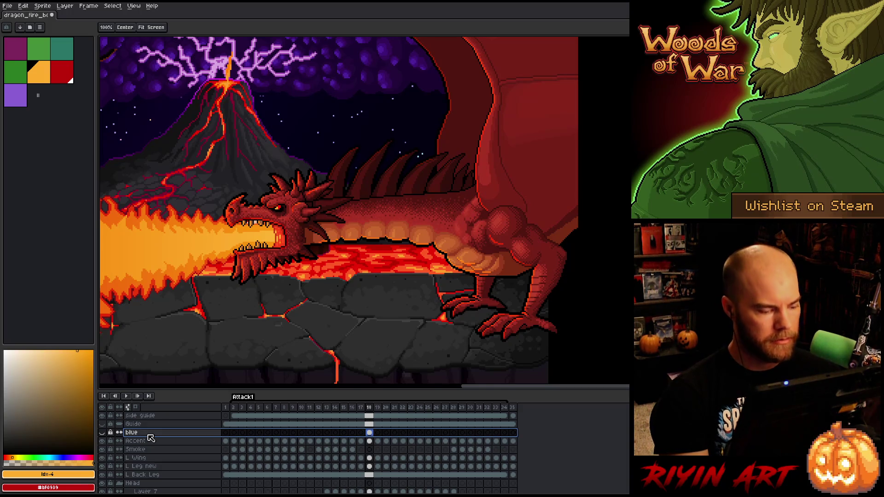
pyautogui.click(369, 441)
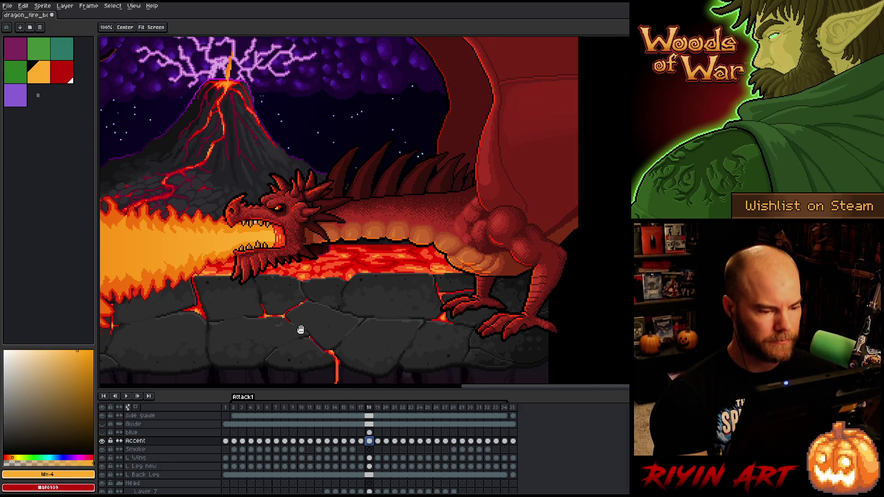
# Step: Play the animation to review the poses, then add a new empty Layer 14 above Accent
pyautogui.moveTo(296, 331); pyautogui.dragTo(363, 322)
pyautogui.press('b')
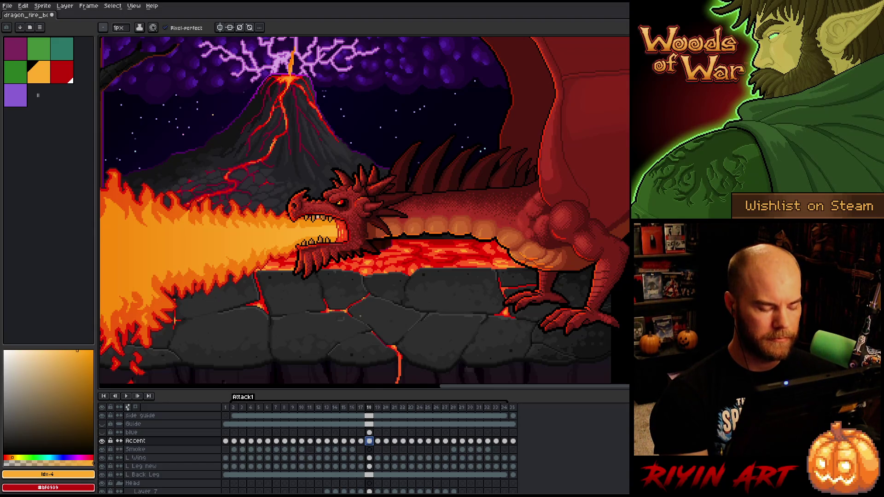
pyautogui.press('Return')
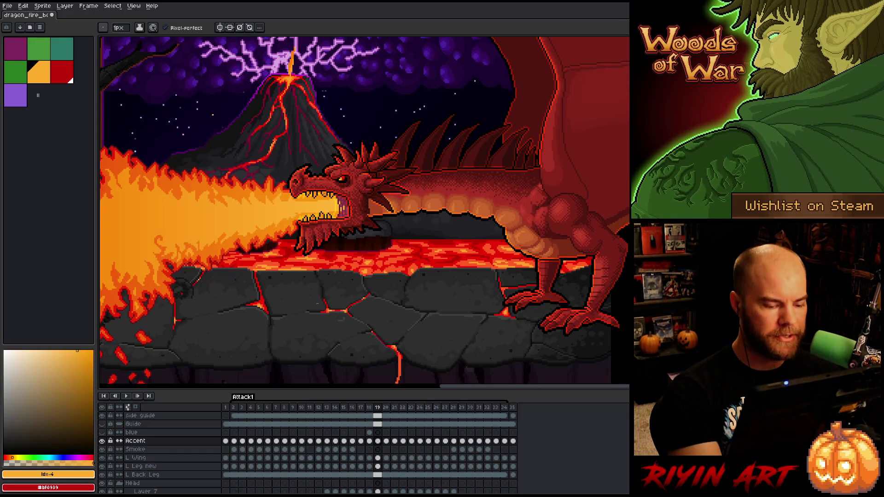
pyautogui.hotkey('shift', 'n')
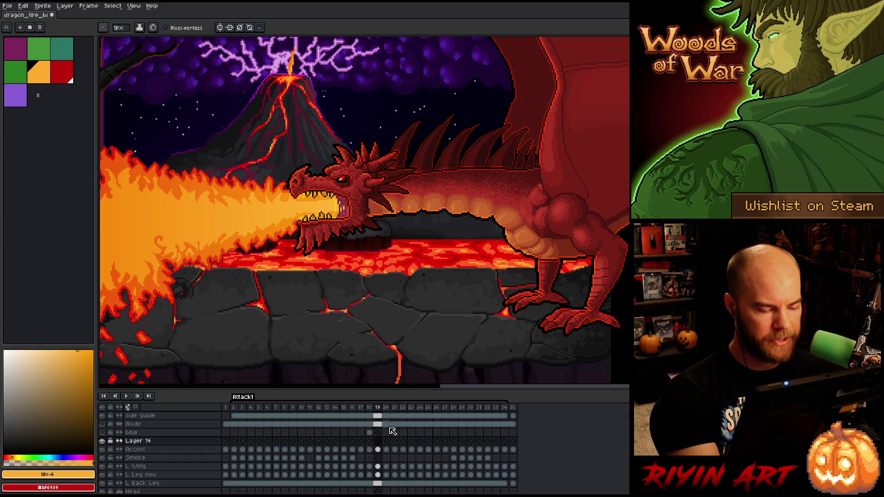
pyautogui.click(369, 449)
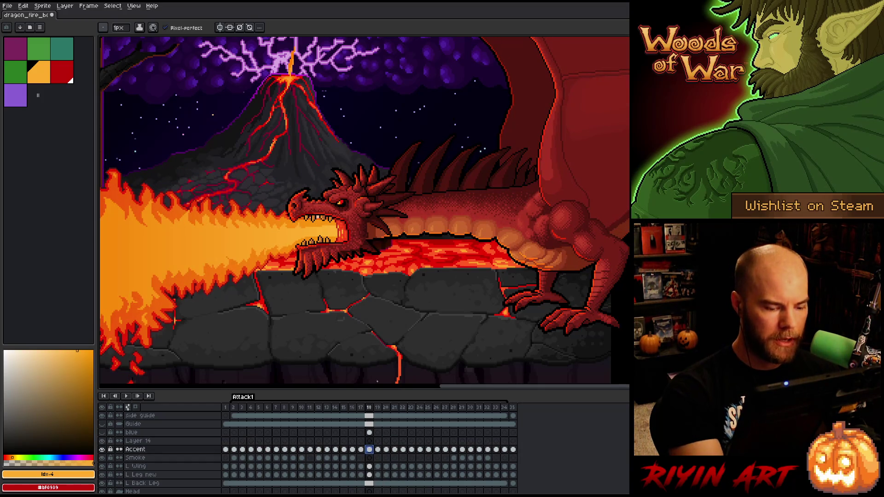
pyautogui.click(377, 449)
# Step: Lasso the dragon's head and raise it about 15 px on frames 20 and 21
pyautogui.press('m')
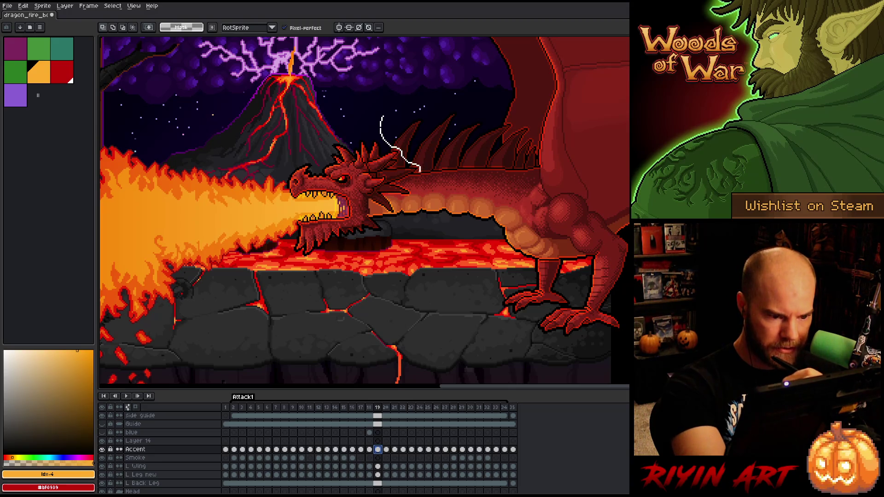
pyautogui.moveTo(372, 213)
pyautogui.mouseDown()
pyautogui.moveTo(345, 272)
pyautogui.moveTo(305, 94)
pyautogui.moveTo(375, 97)
pyautogui.mouseUp()
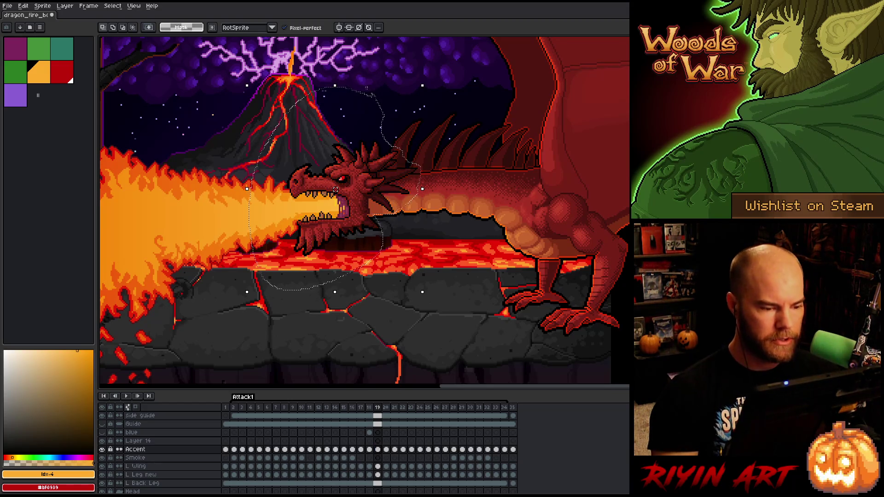
pyautogui.press('.')
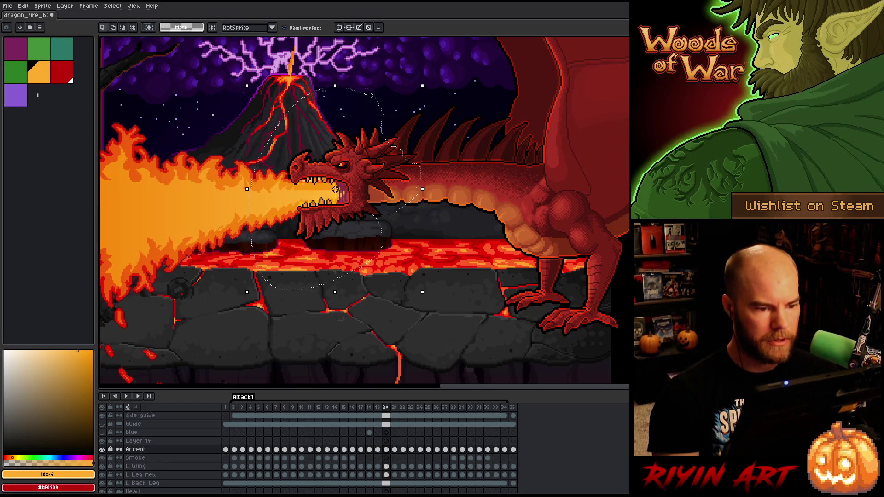
pyautogui.moveTo(395, 221); pyautogui.dragTo(401, 207)
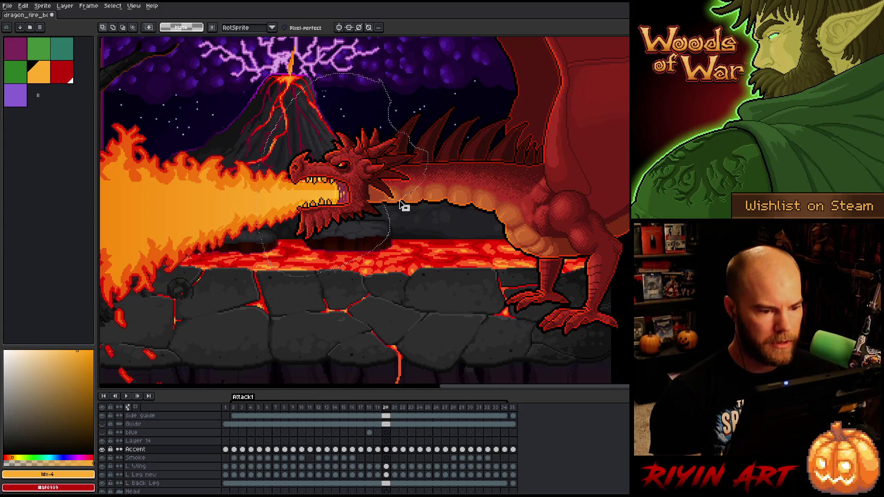
pyautogui.press('.')
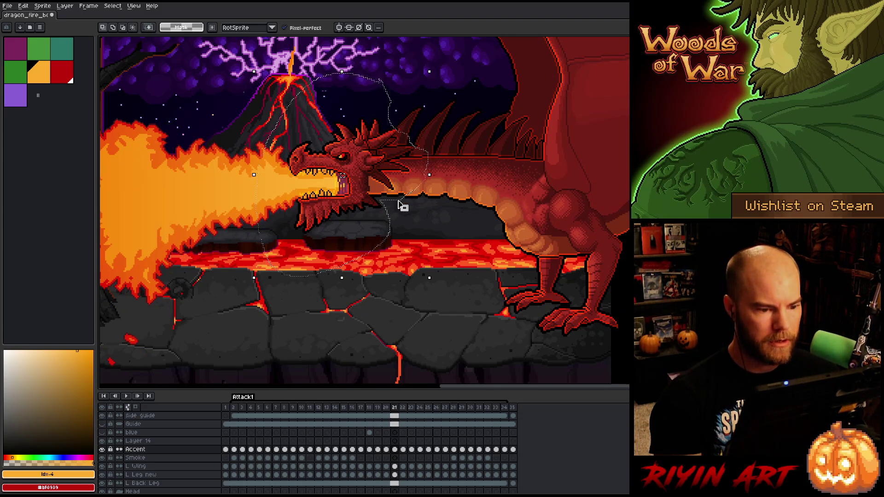
pyautogui.moveTo(398, 203); pyautogui.dragTo(399, 190)
# Step: Move the selected head down and left on frames 25–27 to fit the pose
pyautogui.press('.')
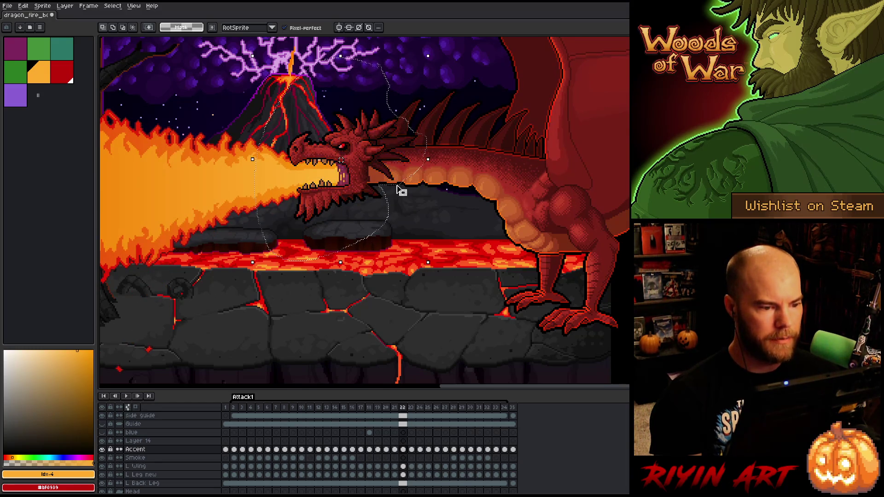
pyautogui.press('.')
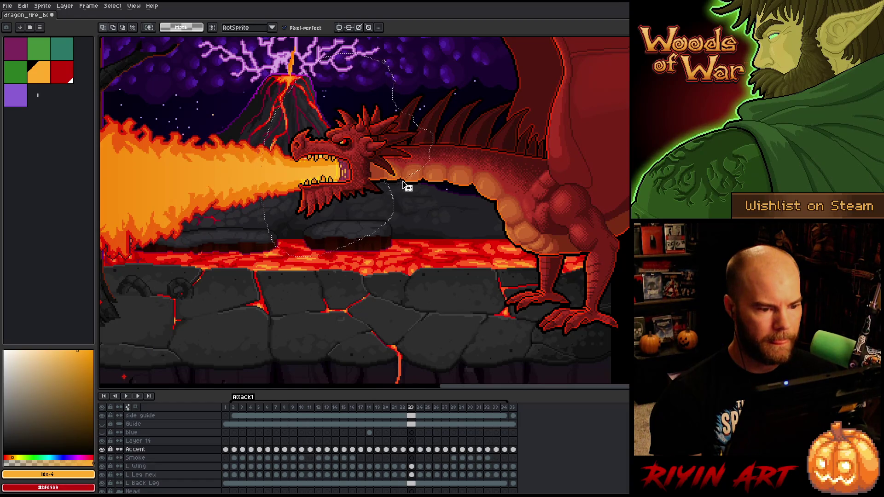
pyautogui.press('.')
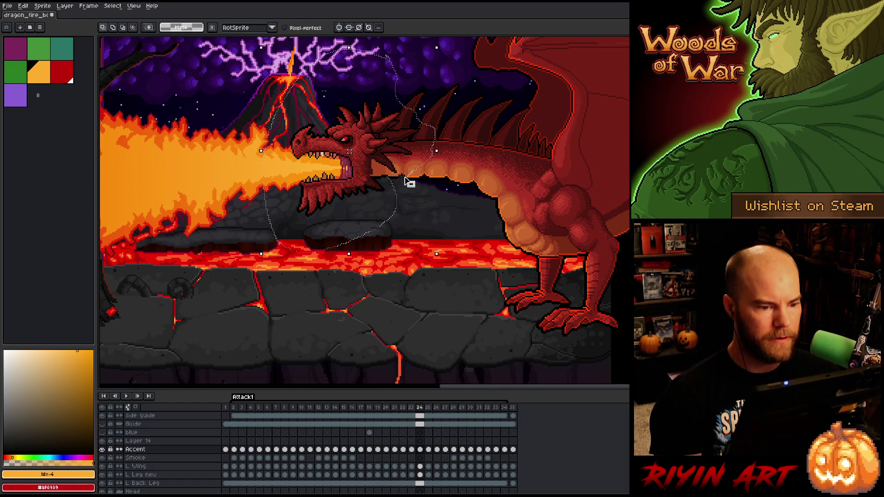
pyautogui.press('.')
pyautogui.click(406, 177)
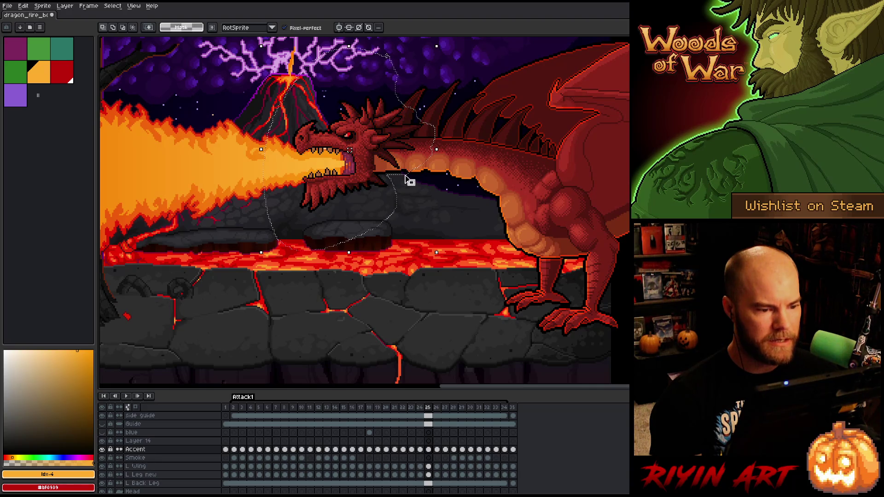
pyautogui.press('.')
pyautogui.moveTo(406, 177); pyautogui.dragTo(400, 190)
pyautogui.press('.')
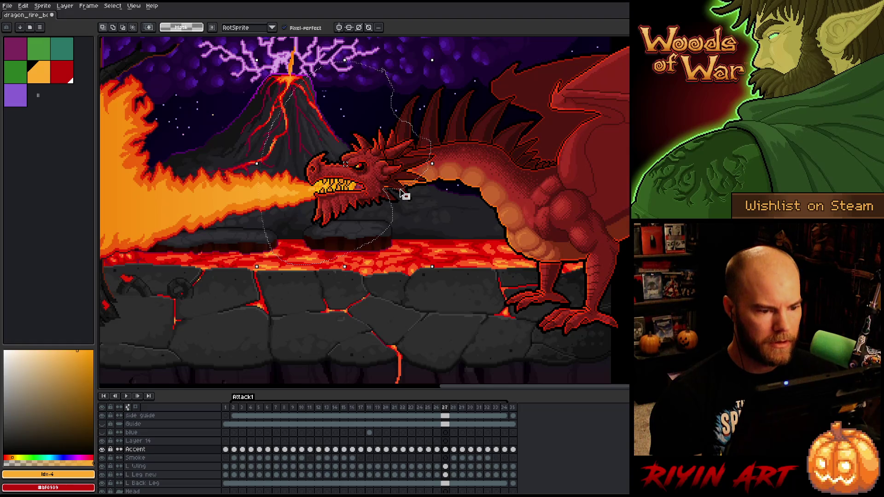
pyautogui.moveTo(409, 203); pyautogui.dragTo(409, 208)
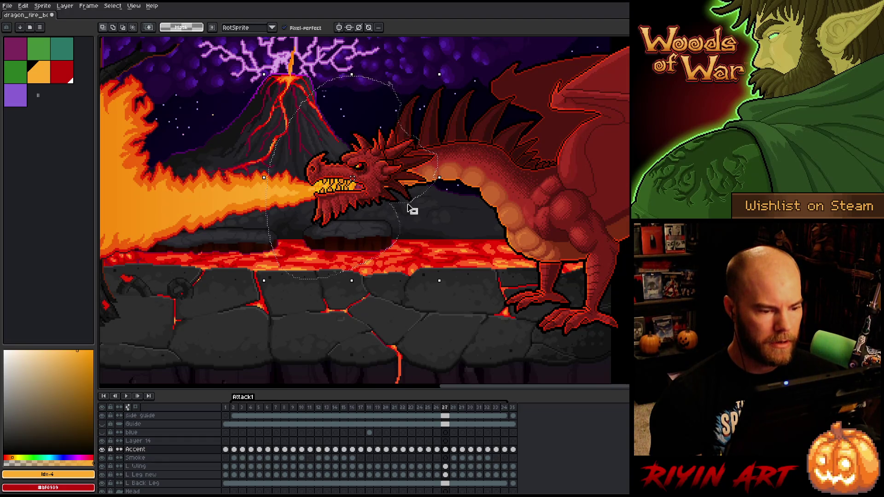
# Step: Step back from frame 28 to frame 17 to review the head positions
pyautogui.press('.')
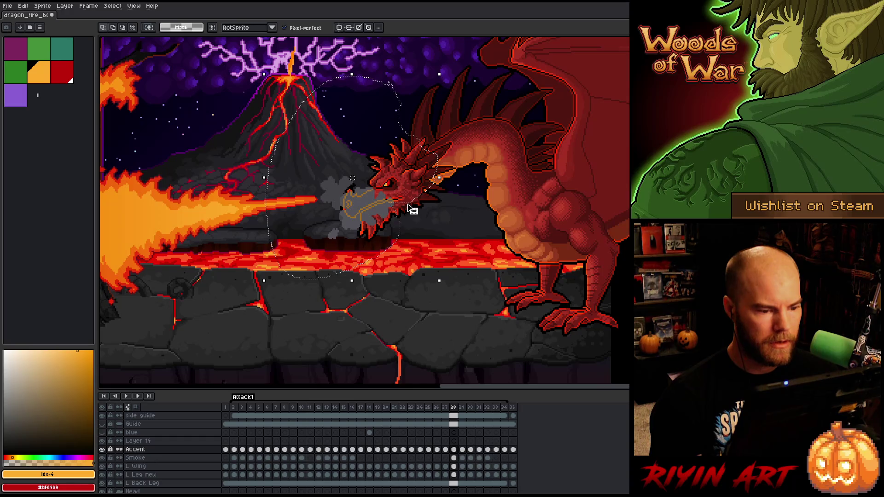
pyautogui.press(',')
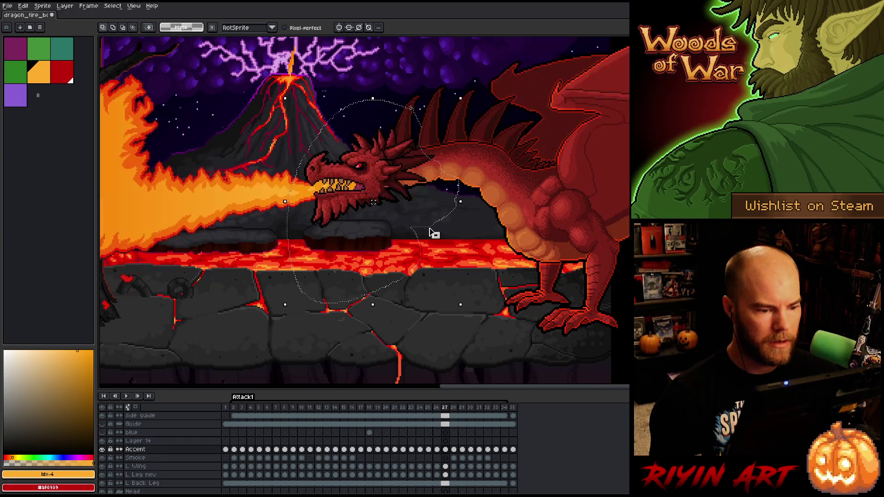
pyautogui.press(',')
pyautogui.press(',')
pyautogui.press(',')
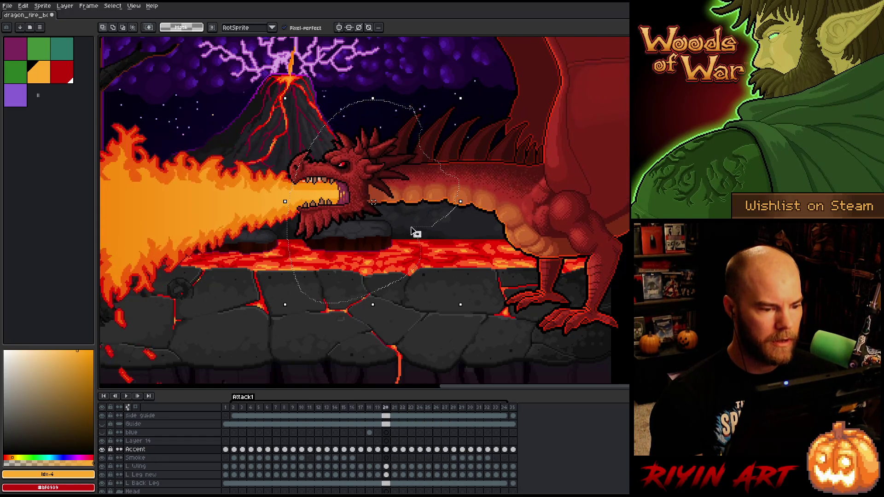
pyautogui.press(',')
pyautogui.press(',')
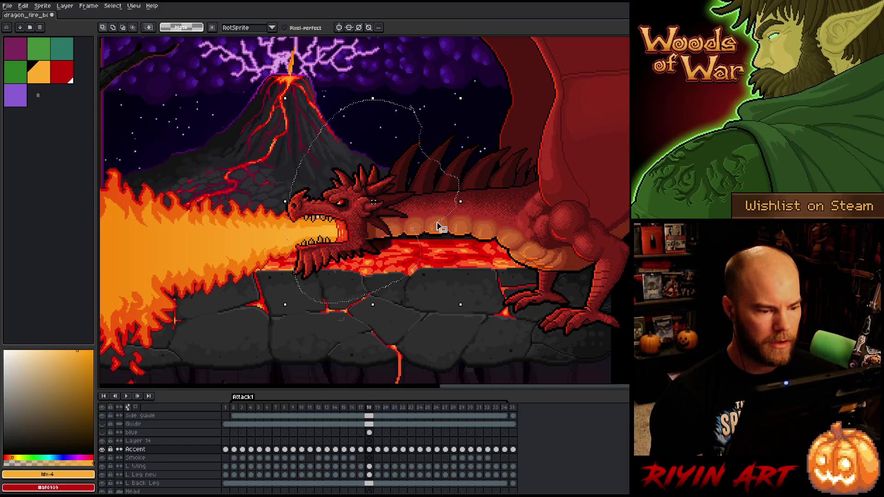
pyautogui.press('.')
pyautogui.press(',')
pyautogui.press(',')
# Step: Shift the head down-left on frame 17 and down on frame 15, nudging it right
pyautogui.moveTo(437, 228)
pyautogui.mouseDown()
pyautogui.moveTo(395, 281)
pyautogui.moveTo(411, 278)
pyautogui.moveTo(404, 274)
pyautogui.mouseUp()
pyautogui.press(',')
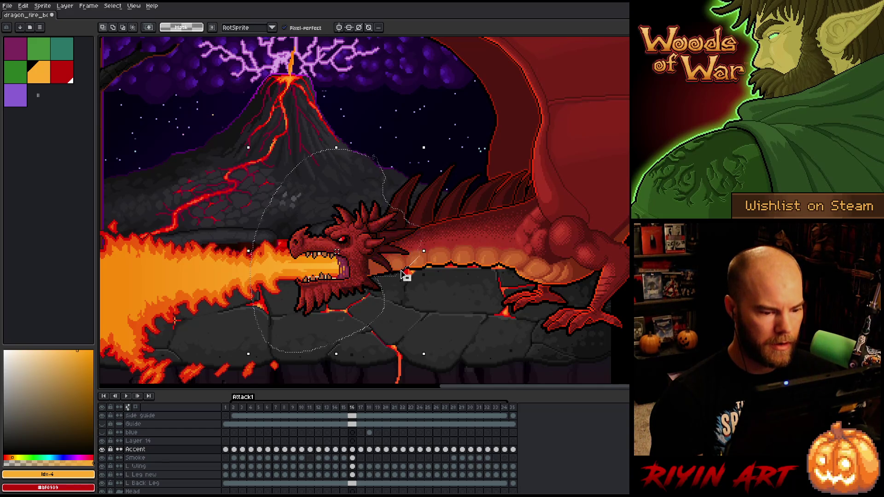
pyautogui.press(',')
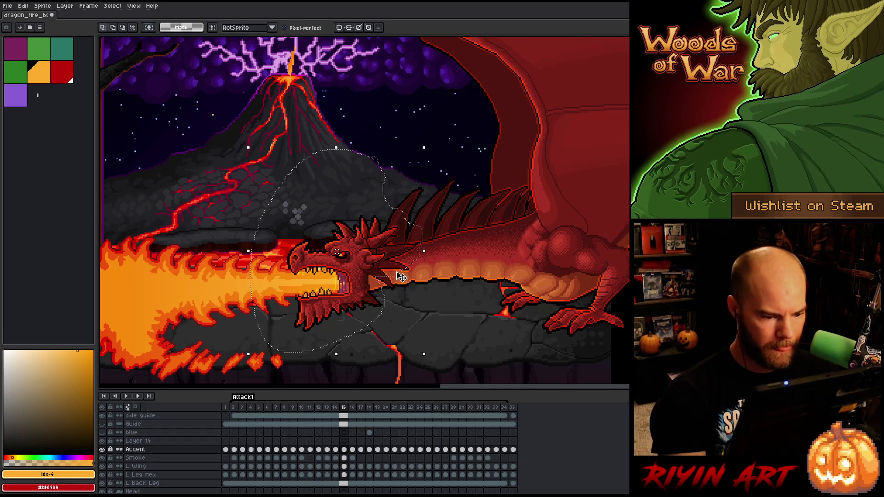
pyautogui.moveTo(399, 277); pyautogui.dragTo(400, 293)
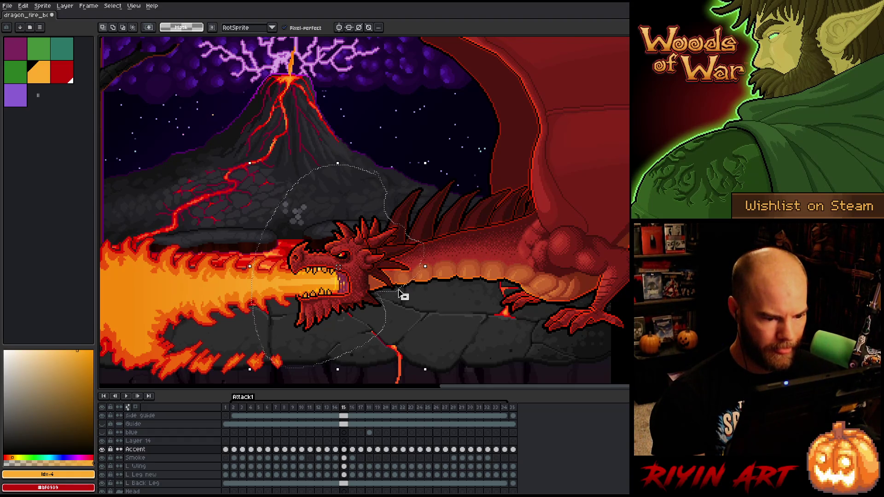
pyautogui.press('Right')
# Step: On frame 12, move the head up, squeeze it slightly narrower, then play the animation
pyautogui.press(',')
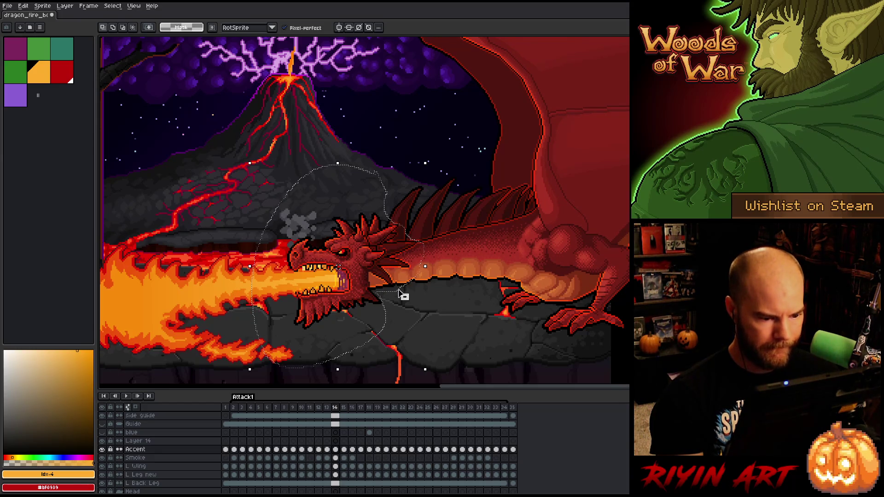
pyautogui.press(',')
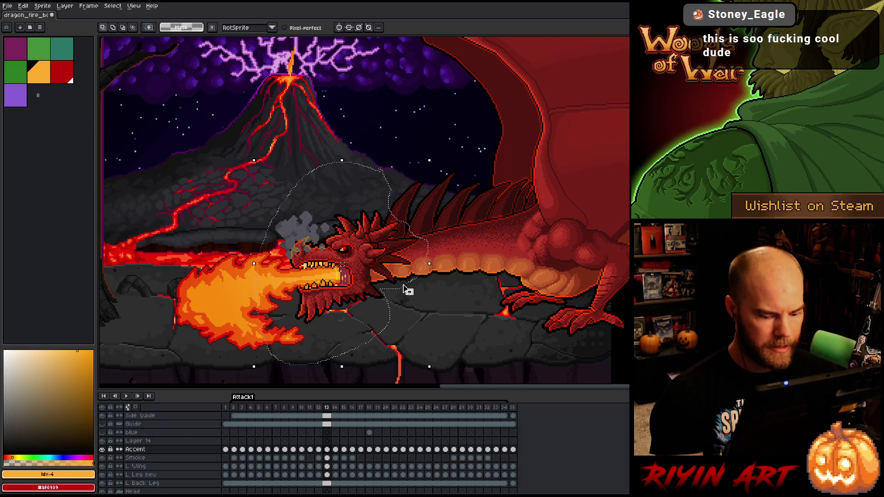
pyautogui.press(',')
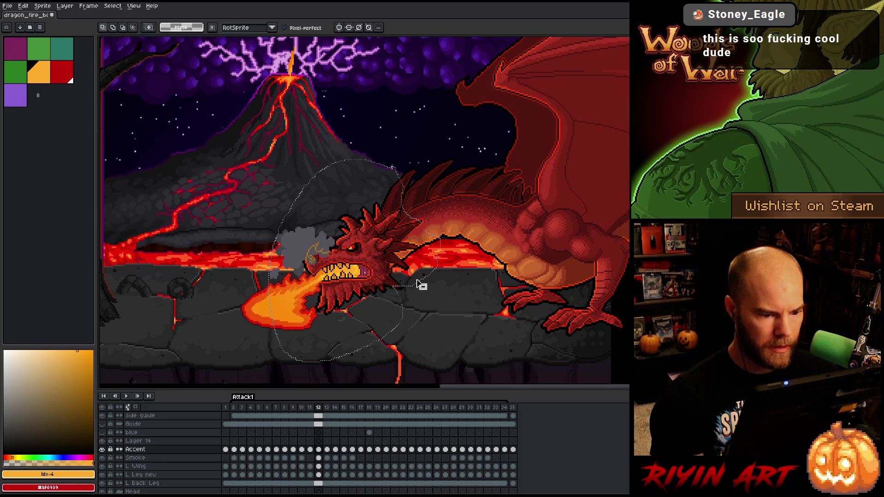
pyautogui.moveTo(417, 280); pyautogui.dragTo(416, 274)
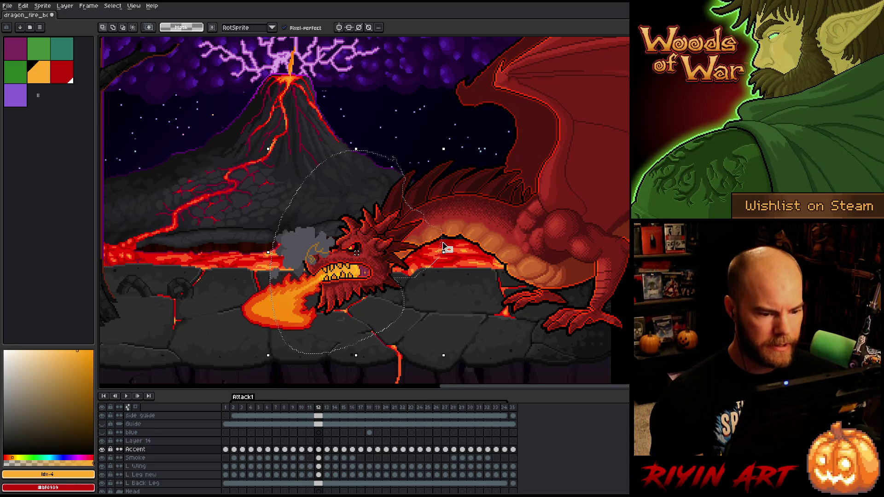
pyautogui.moveTo(443, 246); pyautogui.dragTo(437, 247)
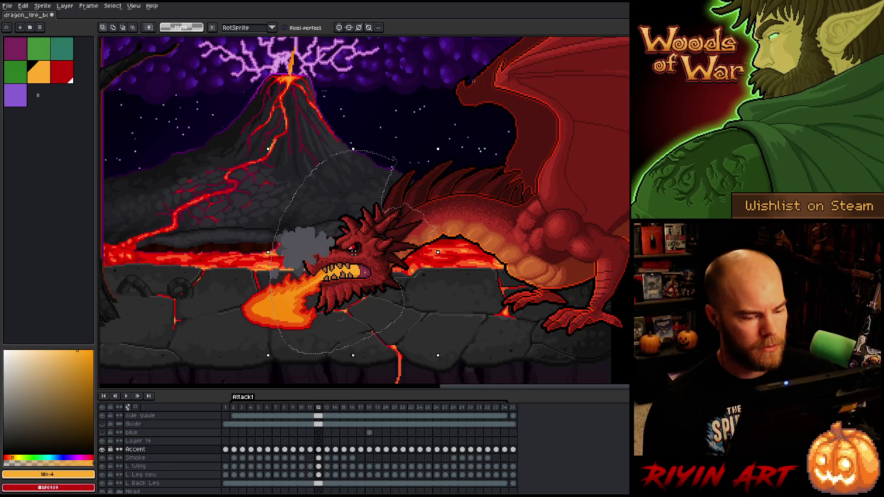
pyautogui.press('Right')
pyautogui.press('Left')
pyautogui.press('Left')
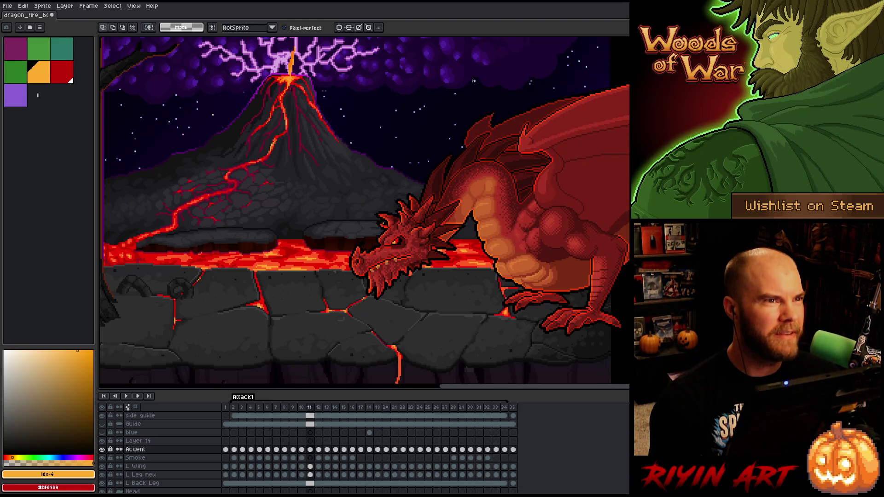
pyautogui.press('Return')
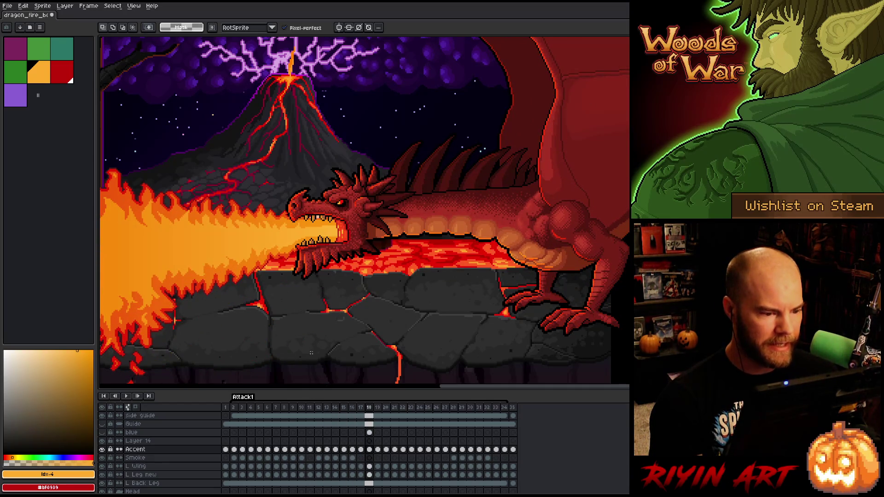
# Step: Select and trim the area around the dragon's head and lower jaw on frame 18
pyautogui.scroll(2, 339, 253)
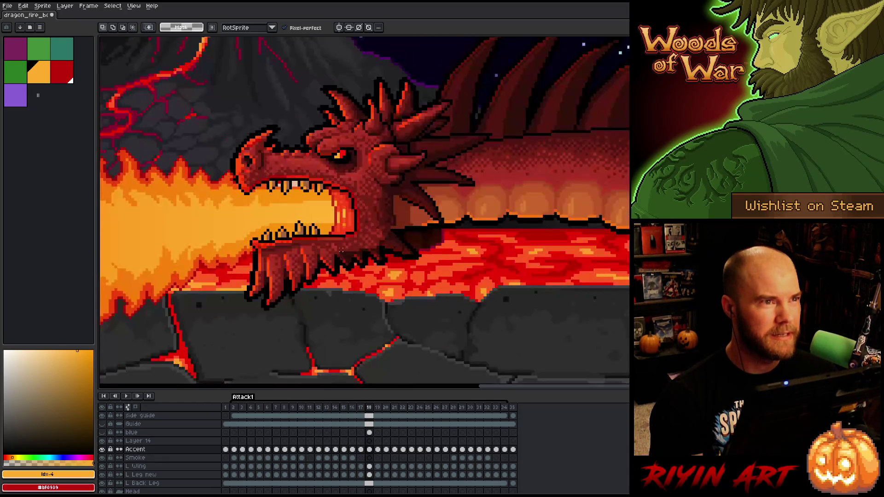
pyautogui.scroll(-2, 349, 248)
pyautogui.scroll(1, 374, 236)
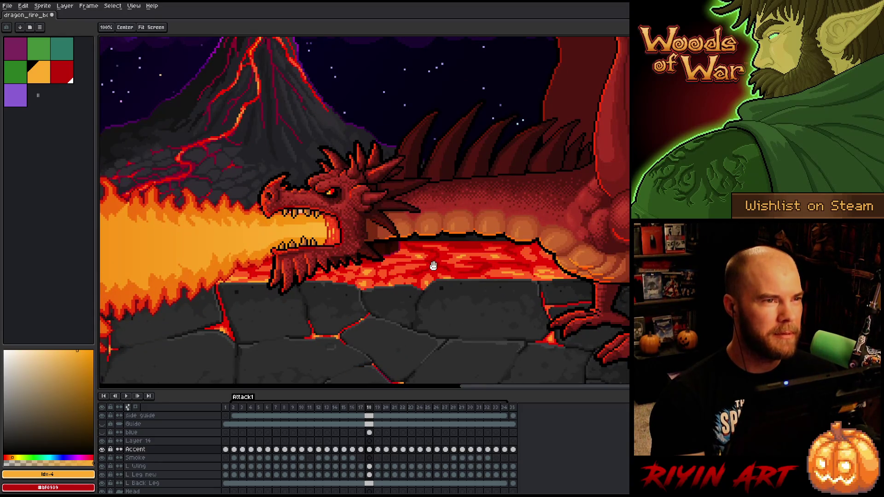
pyautogui.moveTo(426, 271); pyautogui.dragTo(405, 276)
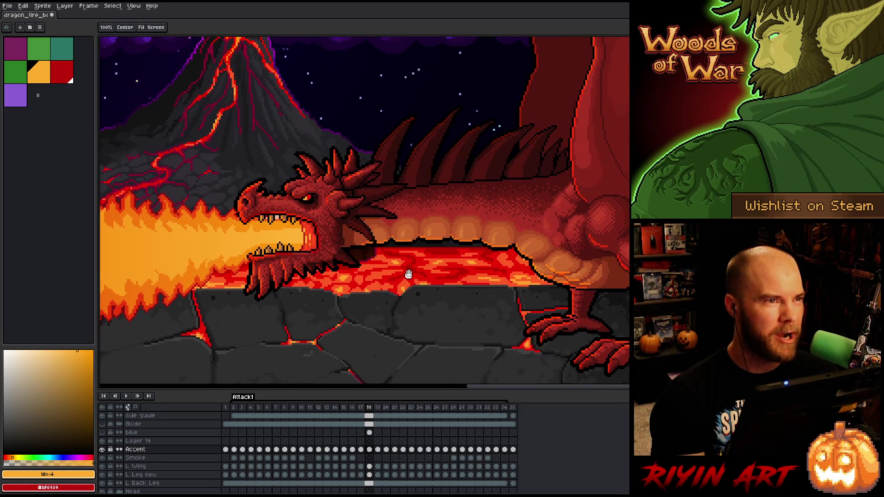
pyautogui.click(369, 449)
pyautogui.moveTo(188, 105)
pyautogui.mouseDown()
pyautogui.moveTo(374, 313)
pyautogui.moveTo(399, 313)
pyautogui.mouseUp()
pyautogui.moveTo(381, 152); pyautogui.dragTo(371, 157)
pyautogui.moveTo(425, 231); pyautogui.dragTo(361, 256)
pyautogui.moveTo(341, 216); pyautogui.dragTo(383, 236)
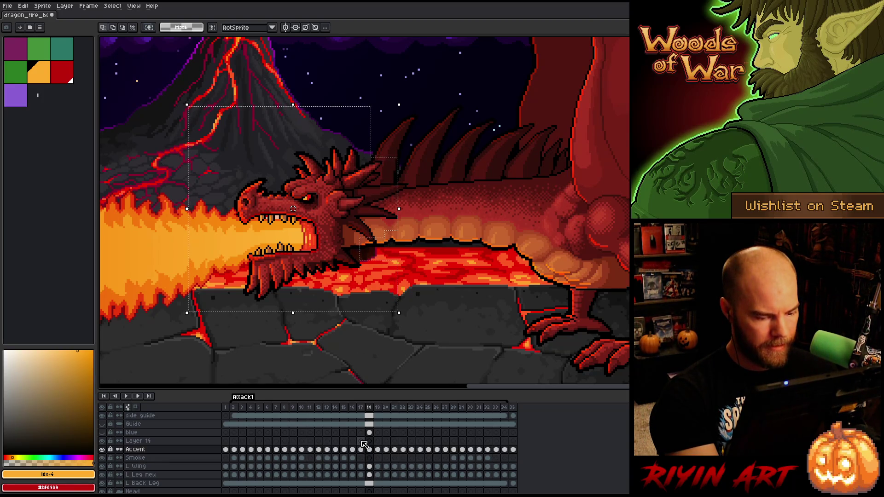
# Step: Deselect, then select Layer 14's cels from frame 12 through frame 27 on the timeline
pyautogui.click(361, 441)
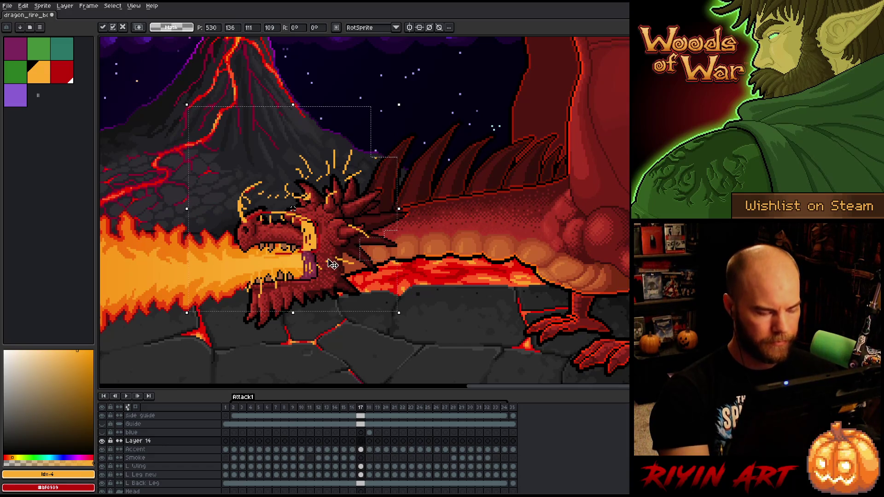
pyautogui.press('Return')
pyautogui.hotkey('ctrl', 'd')
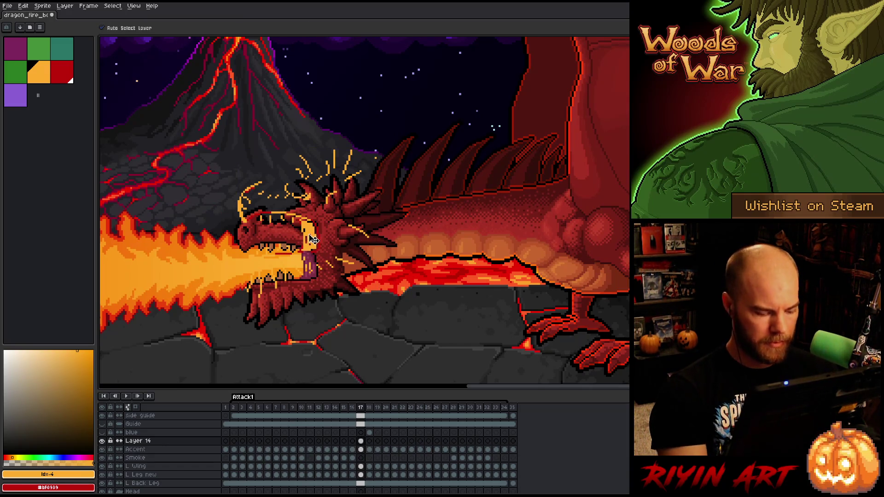
pyautogui.click(361, 441)
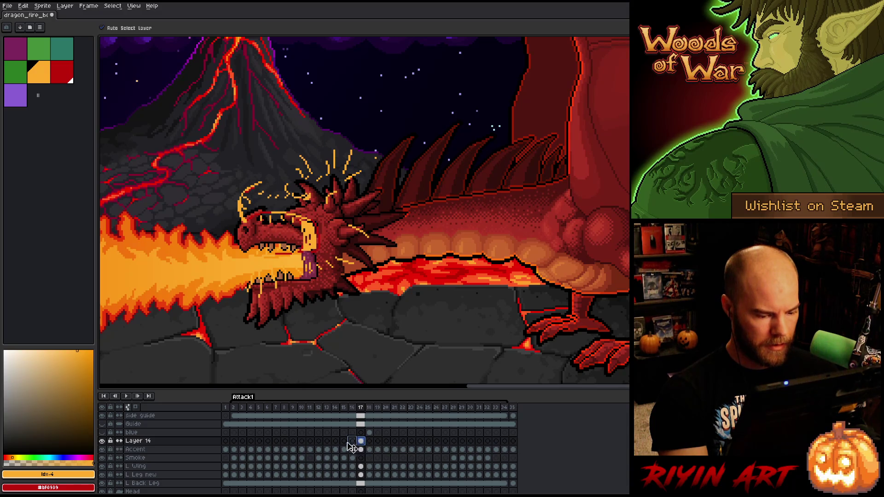
pyautogui.click(319, 441)
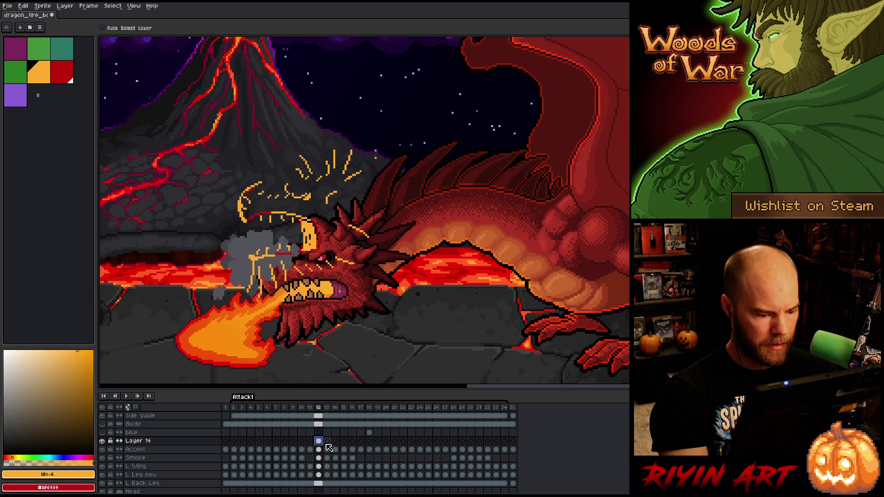
pyautogui.click(324, 442)
pyautogui.moveTo(318, 442); pyautogui.dragTo(452, 442)
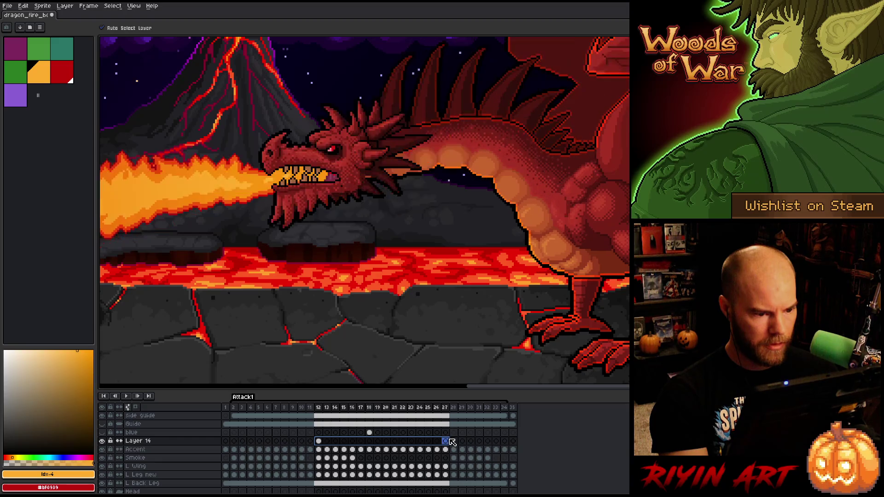
# Step: Link the selected Layer 14 cels, then unlink them again
pyautogui.rightClick(450, 443)
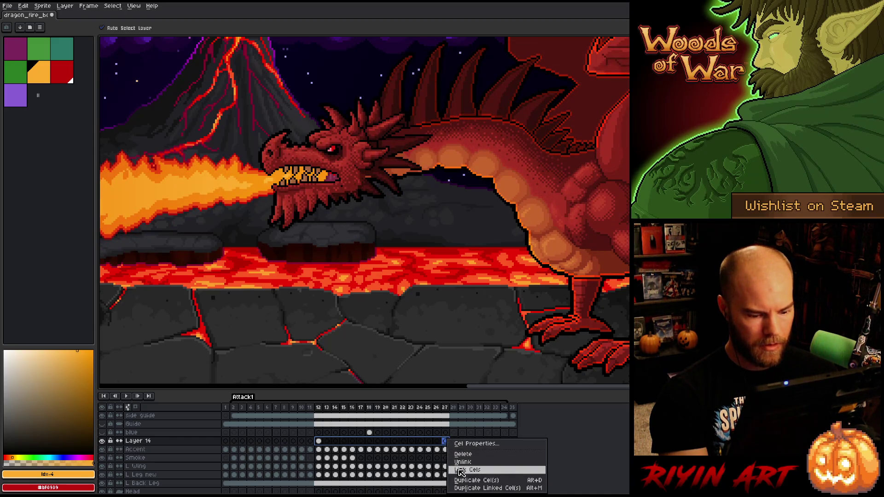
pyautogui.click(461, 472)
pyautogui.rightClick(446, 445)
pyautogui.click(458, 469)
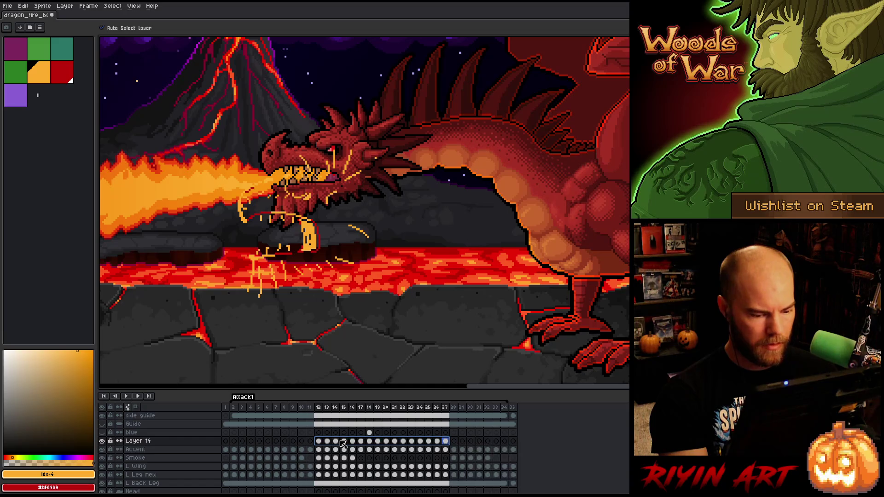
# Step: On frame 12, move the yellow sketch down onto the dragon's head
pyautogui.click(372, 443)
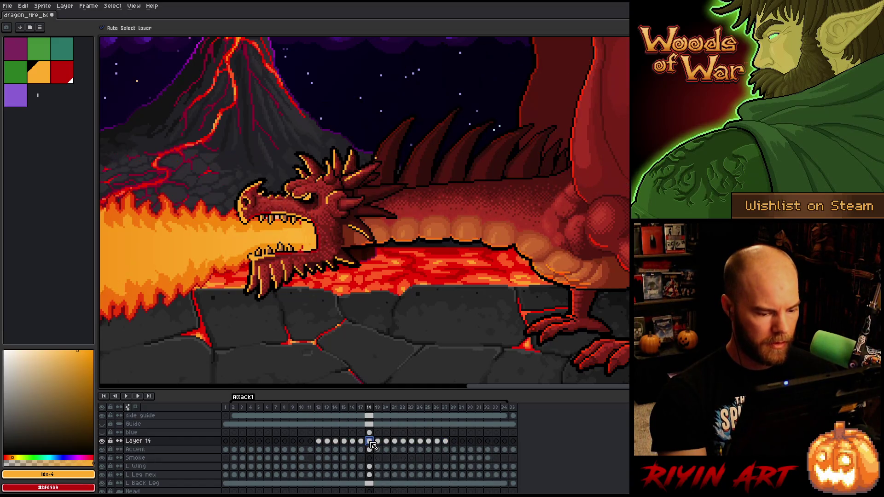
pyautogui.click(319, 442)
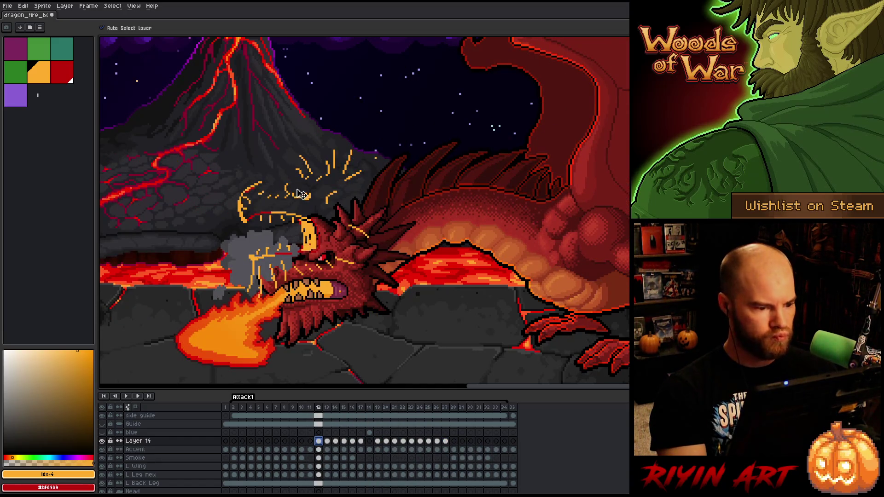
pyautogui.moveTo(311, 206)
pyautogui.mouseDown()
pyautogui.moveTo(329, 262)
pyautogui.moveTo(340, 250)
pyautogui.mouseUp()
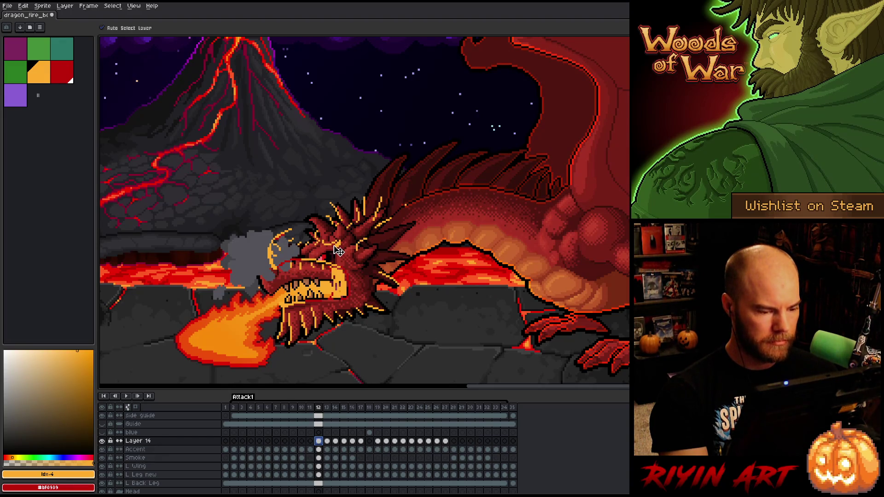
# Step: Lasso the head and smoke on frame 12 and move them down and left
pyautogui.press('m')
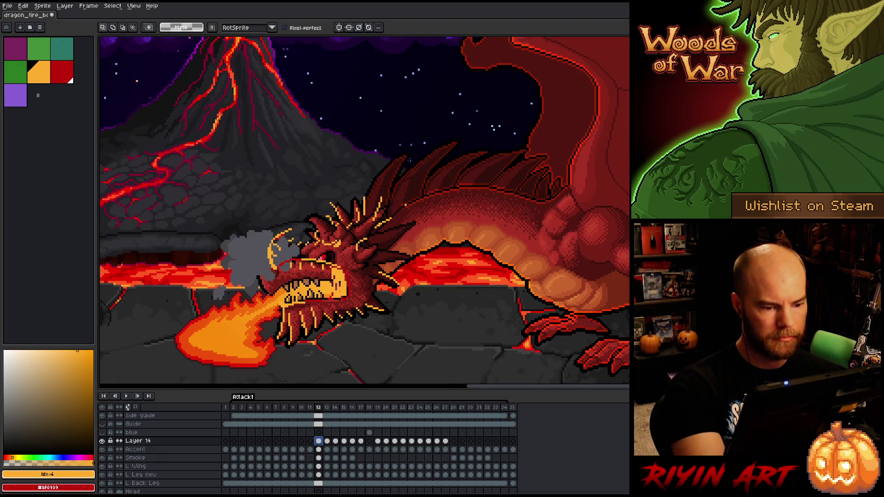
pyautogui.moveTo(408, 159)
pyautogui.mouseDown()
pyautogui.moveTo(391, 251)
pyautogui.moveTo(345, 275)
pyautogui.moveTo(255, 286)
pyautogui.moveTo(405, 159)
pyautogui.mouseUp()
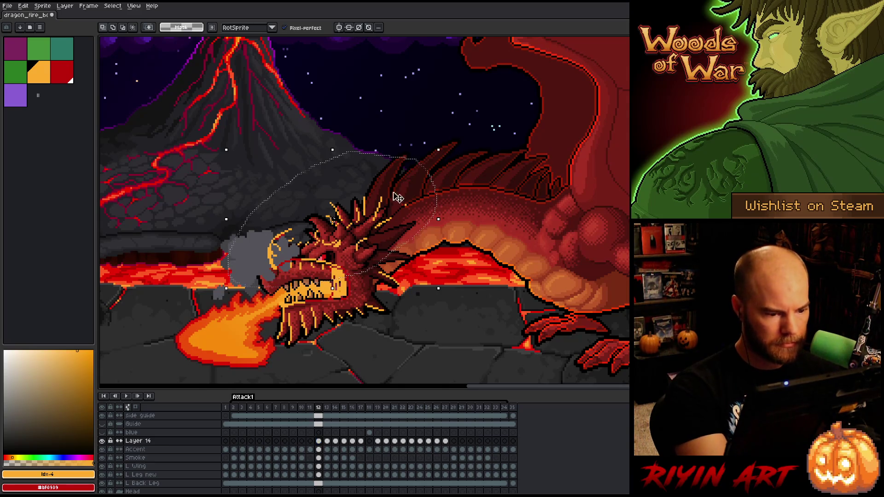
pyautogui.moveTo(364, 247)
pyautogui.mouseDown()
pyautogui.moveTo(357, 269)
pyautogui.moveTo(343, 261)
pyautogui.mouseUp()
pyautogui.moveTo(341, 262); pyautogui.dragTo(347, 261)
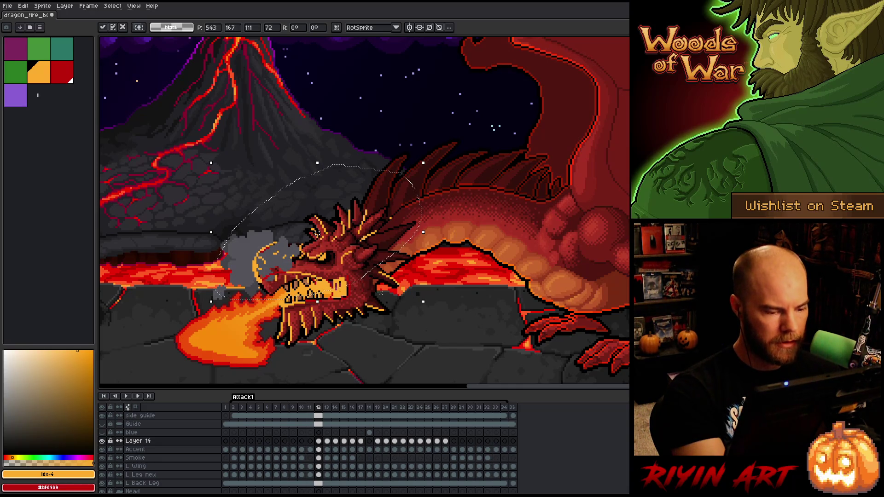
pyautogui.hotkey('ctrl', 'd')
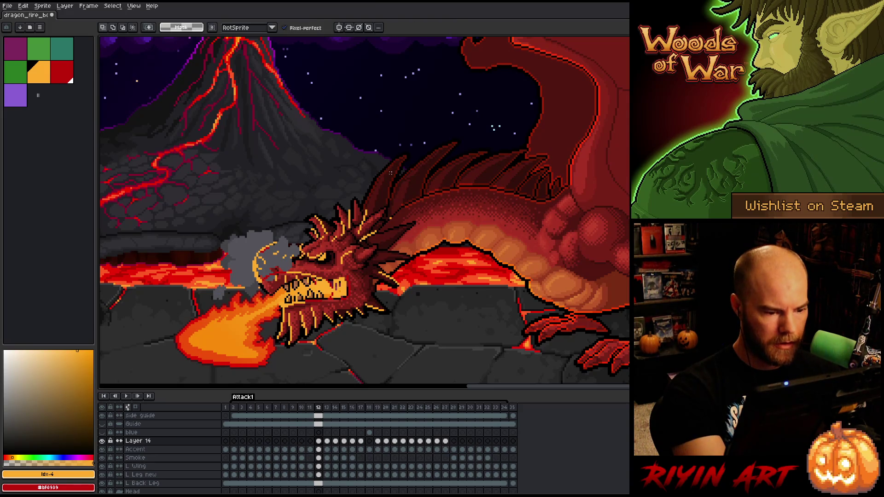
# Step: Select the yellow sketch arcs beside the head and delete them
pyautogui.moveTo(411, 200); pyautogui.dragTo(382, 235)
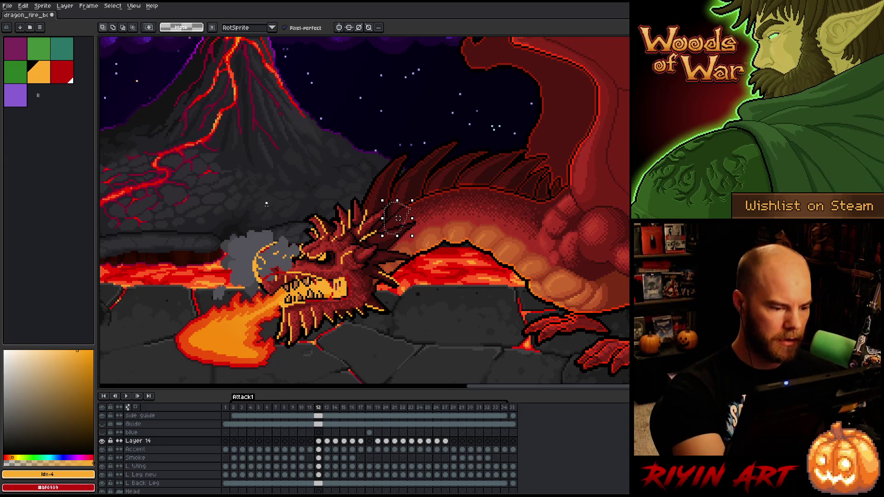
pyautogui.moveTo(266, 203)
pyautogui.mouseDown()
pyautogui.moveTo(297, 258)
pyautogui.moveTo(274, 272)
pyautogui.moveTo(228, 240)
pyautogui.moveTo(244, 185)
pyautogui.mouseUp()
pyautogui.press('Delete')
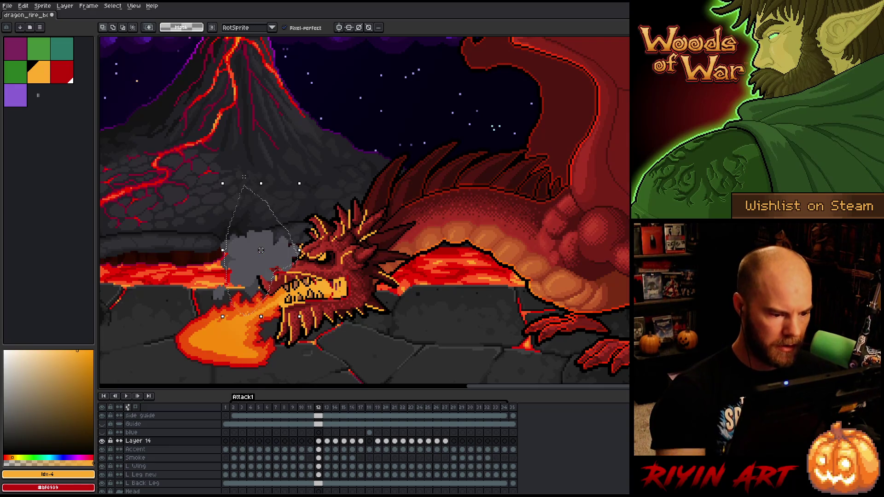
pyautogui.press('b')
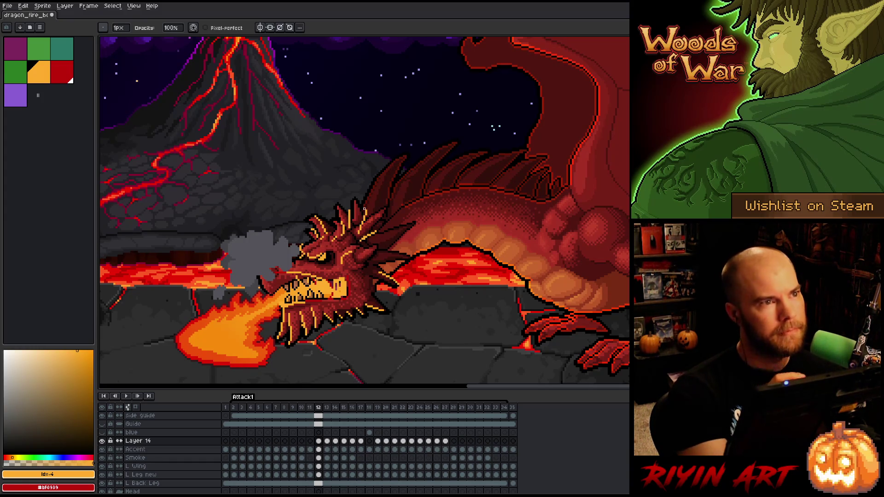
# Step: Select the patch around the eye and nudge it up and right
pyautogui.press('q')
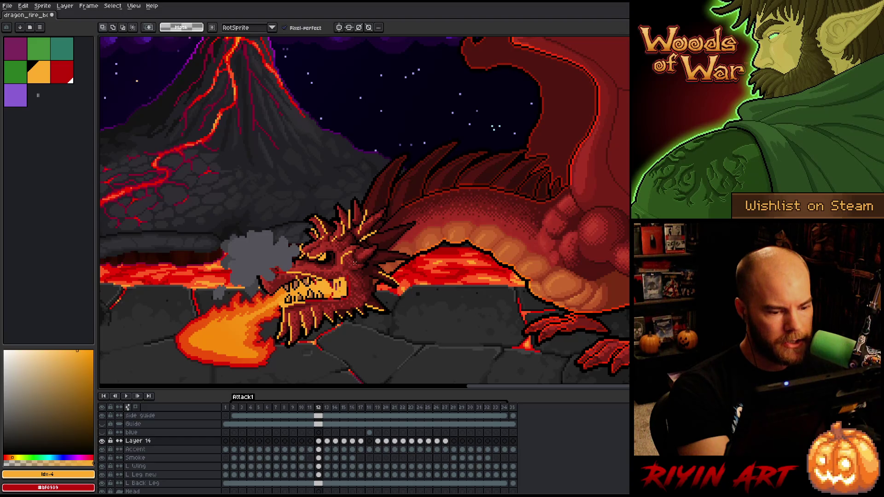
pyautogui.moveTo(349, 252)
pyautogui.mouseDown()
pyautogui.moveTo(343, 263)
pyautogui.moveTo(352, 266)
pyautogui.mouseUp()
pyautogui.press('Up')
pyautogui.press('Up')
pyautogui.press('Up')
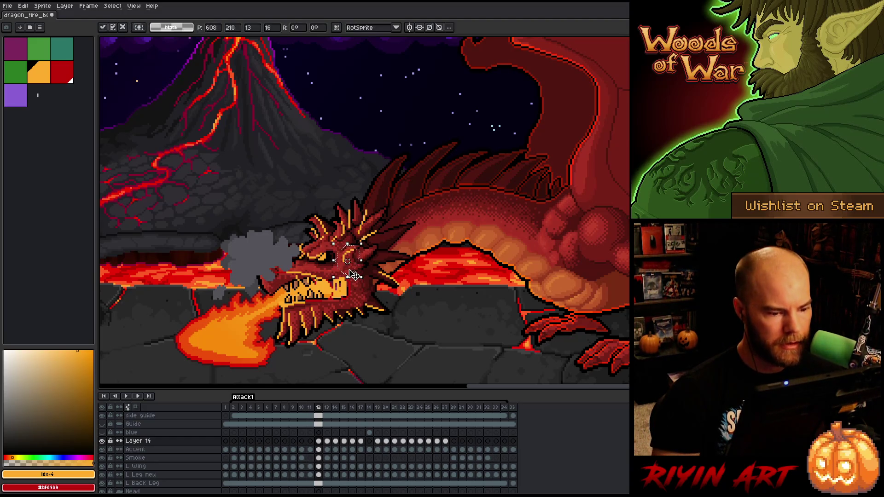
pyautogui.press('Right')
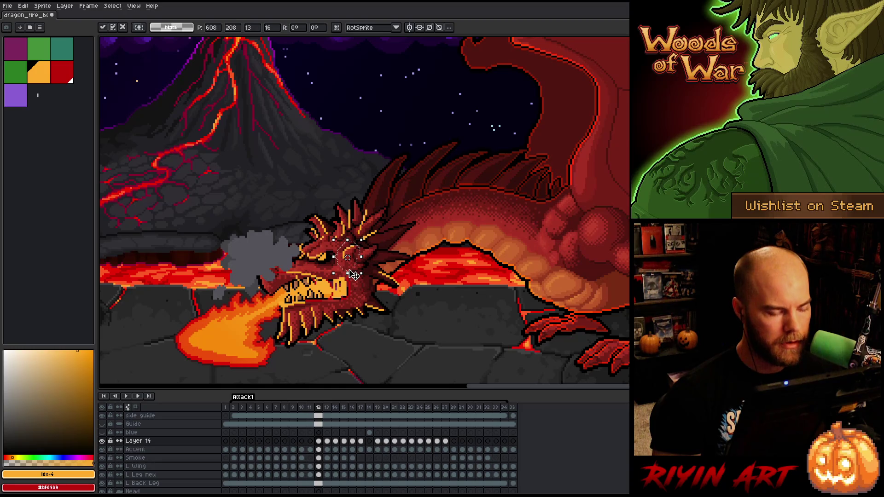
pyautogui.hotkey('ctrl', 'd')
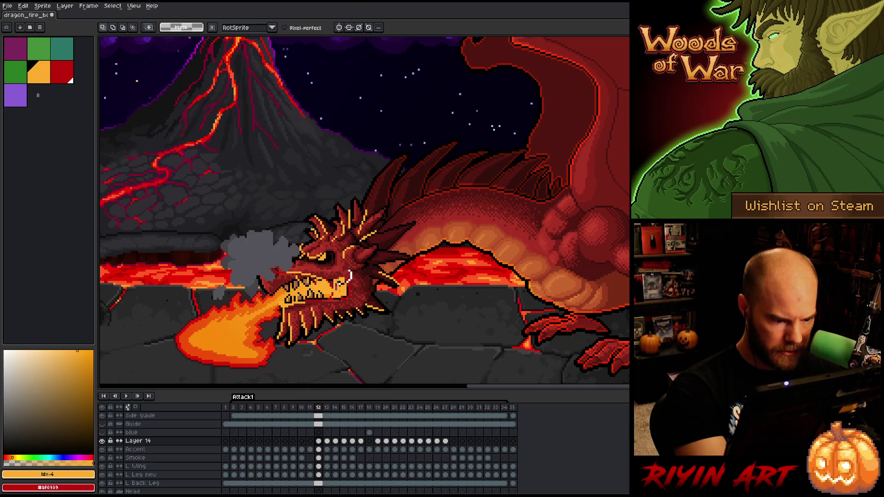
# Step: Lasso the upper snout and a larger head area, then deselect
pyautogui.moveTo(349, 276)
pyautogui.mouseDown()
pyautogui.moveTo(285, 260)
pyautogui.moveTo(329, 270)
pyautogui.moveTo(313, 277)
pyautogui.mouseUp()
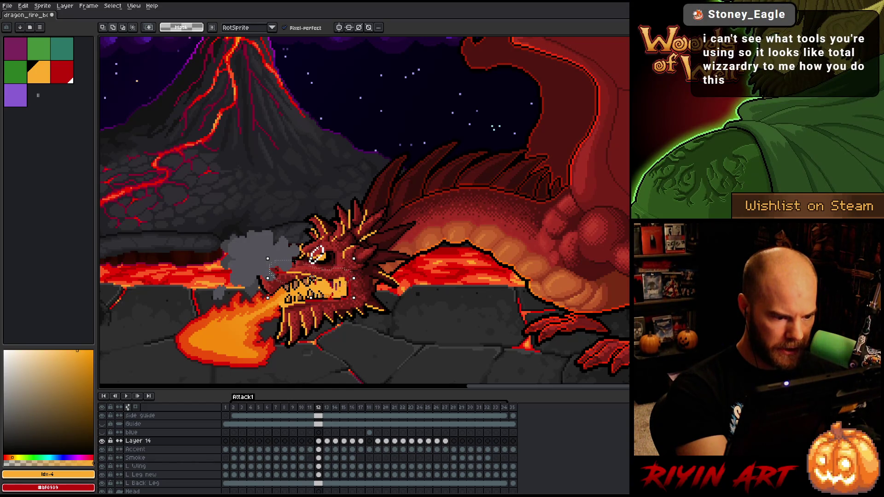
pyautogui.moveTo(317, 254)
pyautogui.mouseDown()
pyautogui.moveTo(296, 197)
pyautogui.moveTo(310, 187)
pyautogui.moveTo(361, 193)
pyautogui.moveTo(382, 217)
pyautogui.moveTo(381, 234)
pyautogui.moveTo(322, 257)
pyautogui.mouseUp()
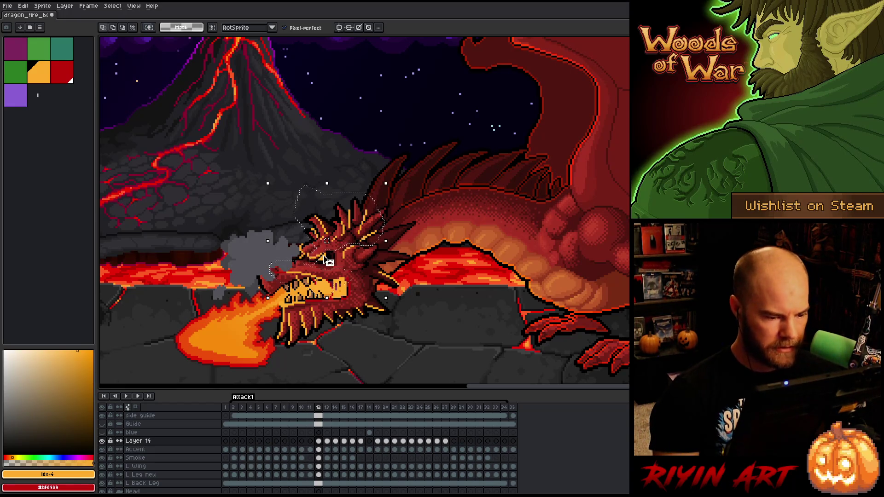
pyautogui.hotkey('ctrl', 'd')
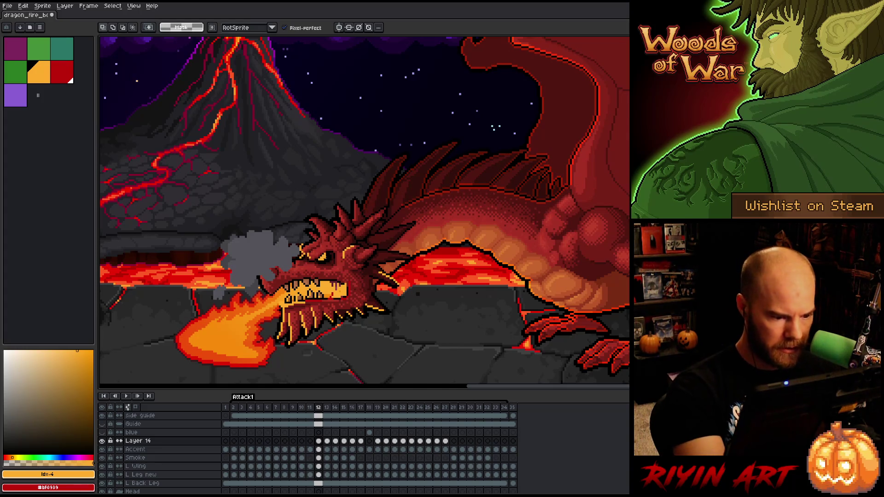
# Step: Touch up frame 12's crown spikes with Pencil and Eraser, comparing against frame 13
pyautogui.press('b')
pyautogui.press('e')
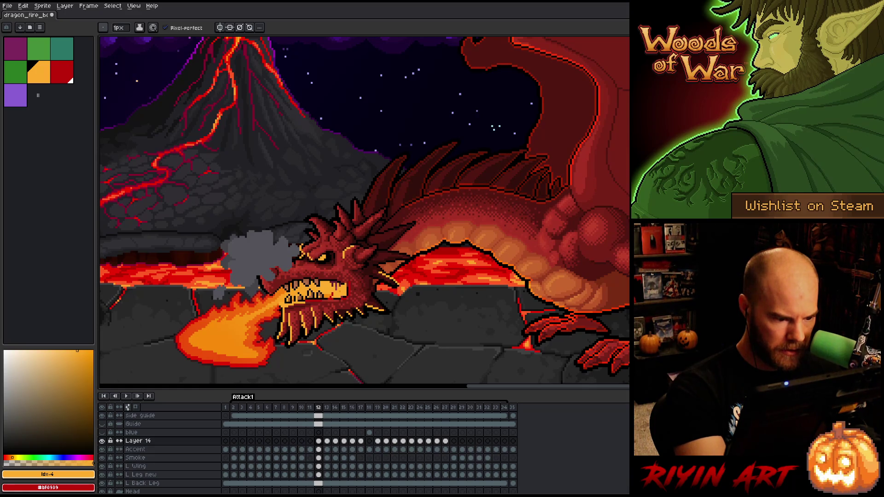
pyautogui.press('Right')
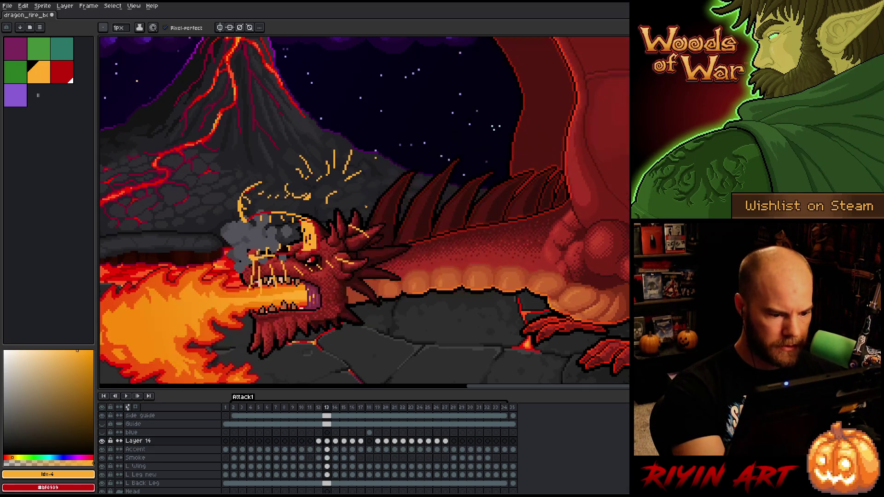
pyautogui.press('Left')
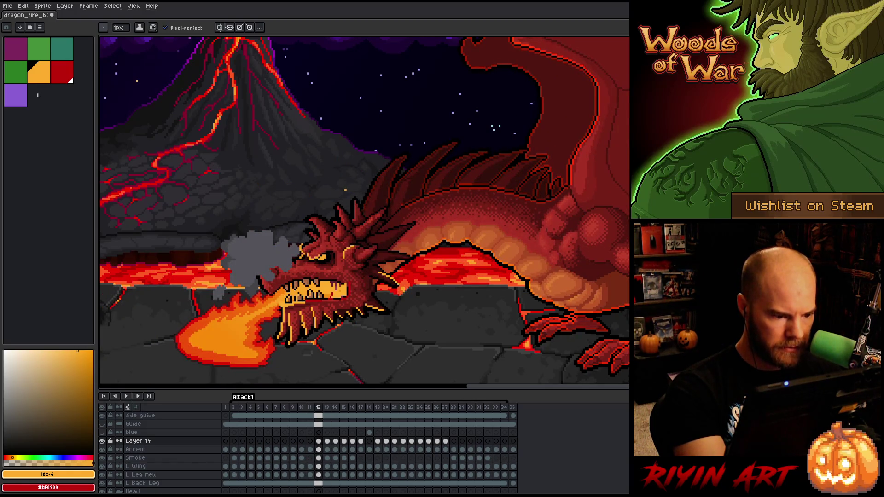
pyautogui.press('Right')
pyautogui.press('Left')
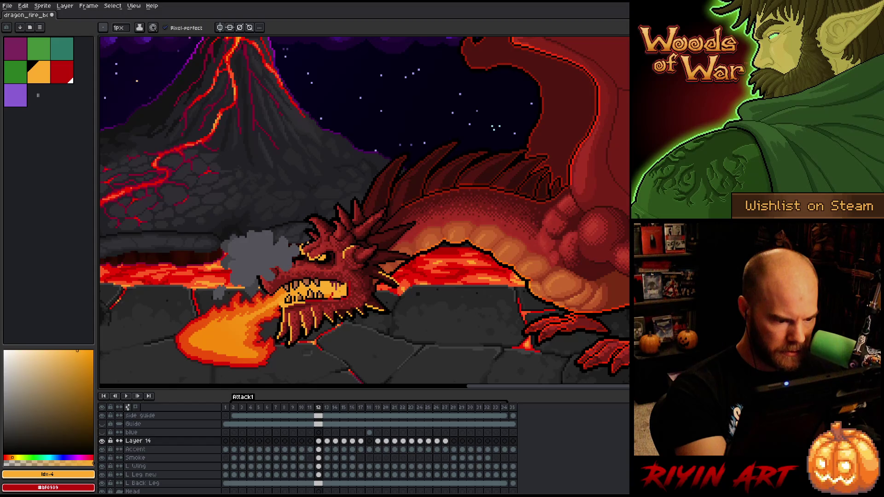
pyautogui.press('b')
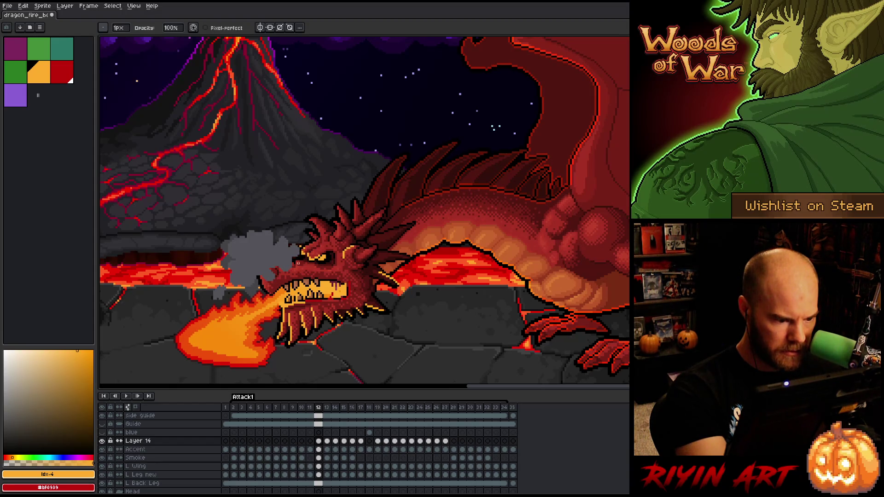
pyautogui.press('e')
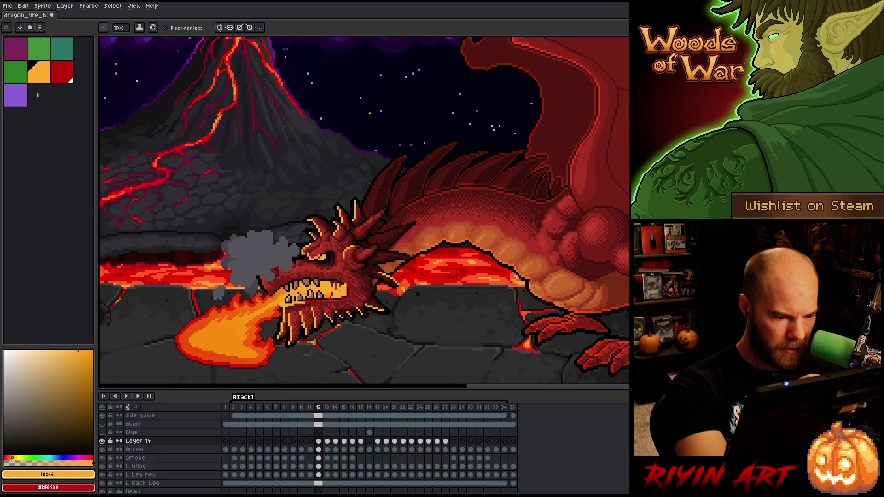
# Step: Flip between frames 11, 12 and 13 to check the head's motion
pyautogui.press('Right')
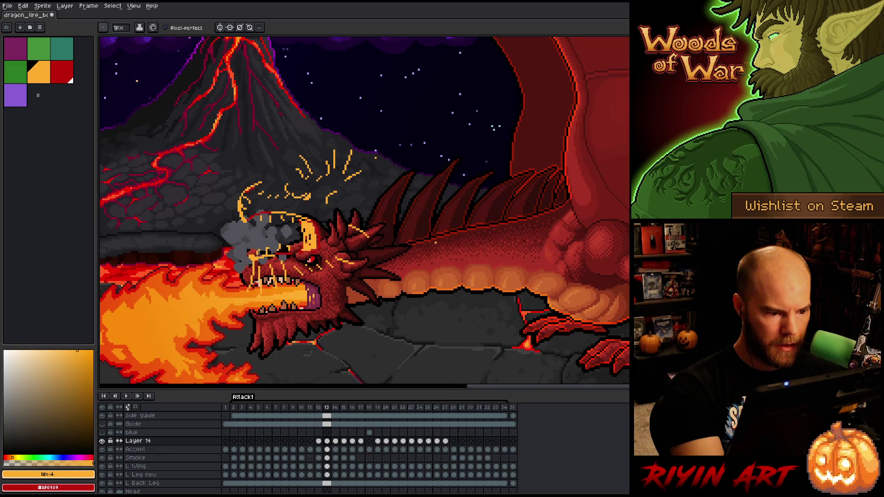
pyautogui.press('Left')
pyautogui.press('Right')
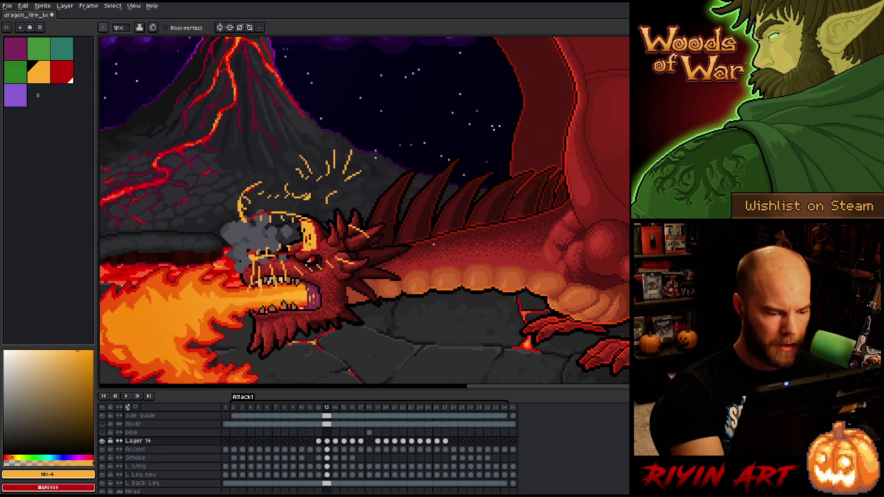
pyautogui.press('Left')
pyautogui.press('Left')
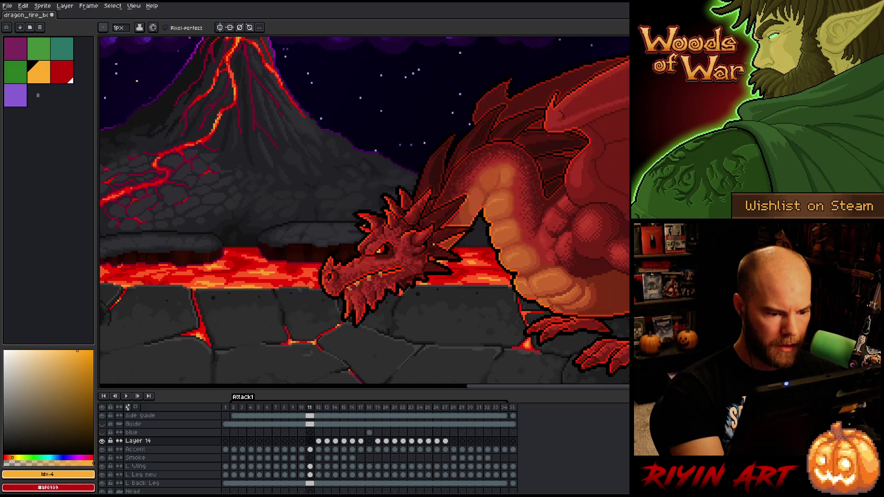
pyautogui.press('Right')
pyautogui.press('Left')
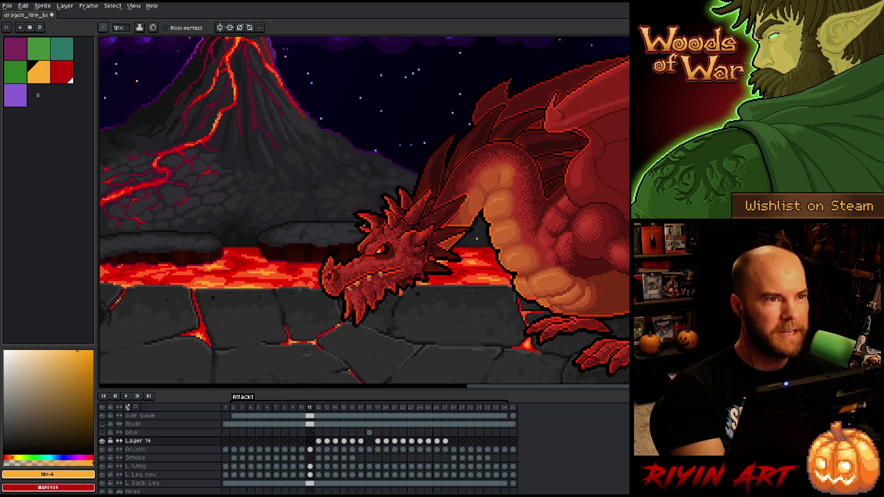
pyautogui.press('Right')
pyautogui.press('Left')
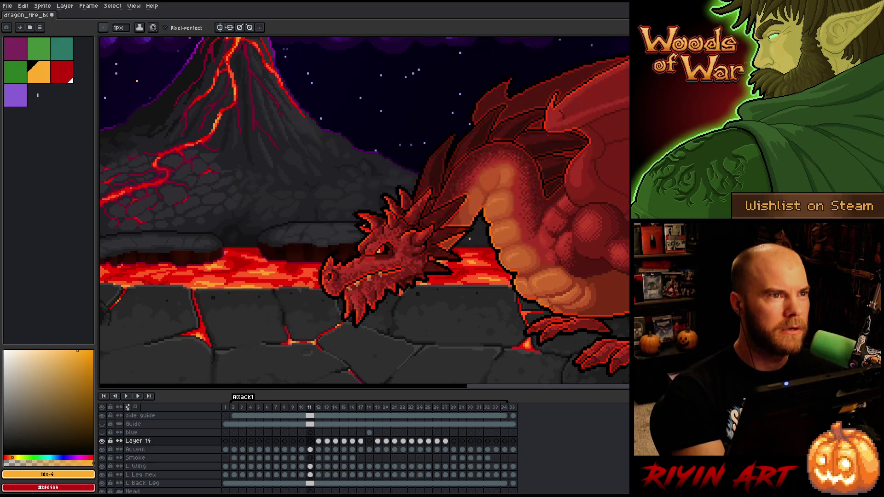
pyautogui.press('Right')
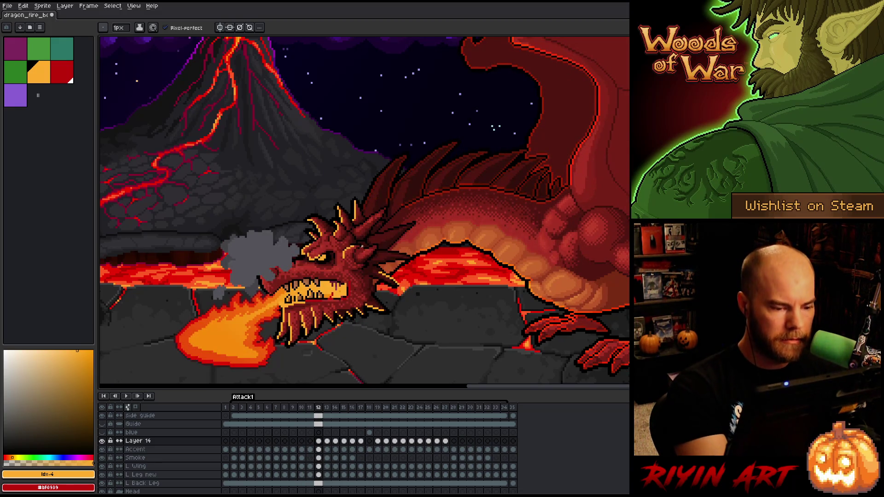
# Step: Flick between frames 11 and 12 to compare the jaw motion
pyautogui.press('Left')
pyautogui.press('Right')
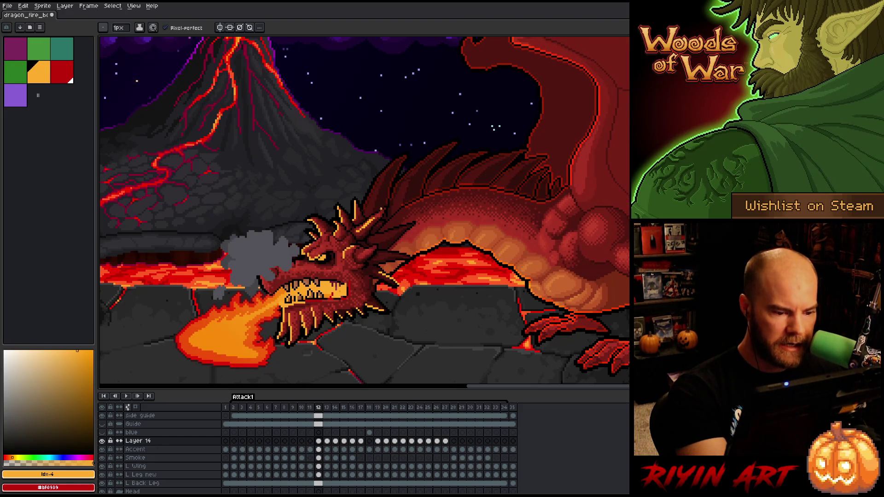
pyautogui.press('Left')
pyautogui.press('Right')
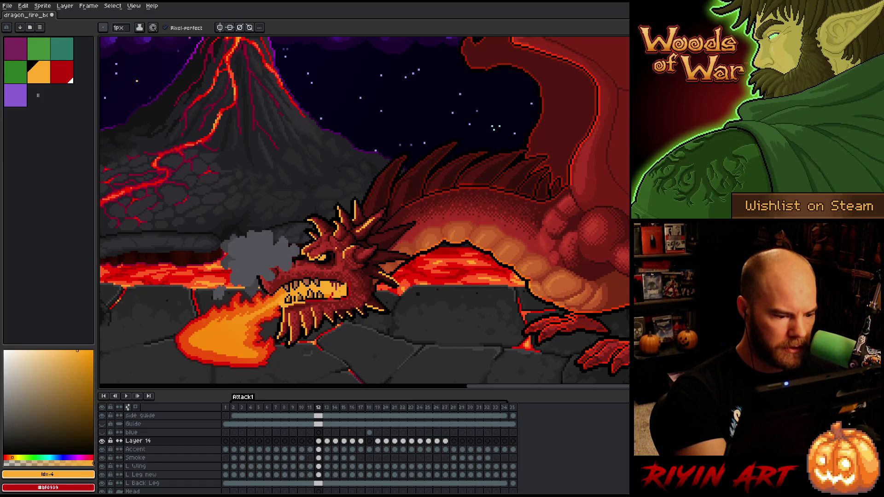
pyautogui.press('Left')
pyautogui.press('Right')
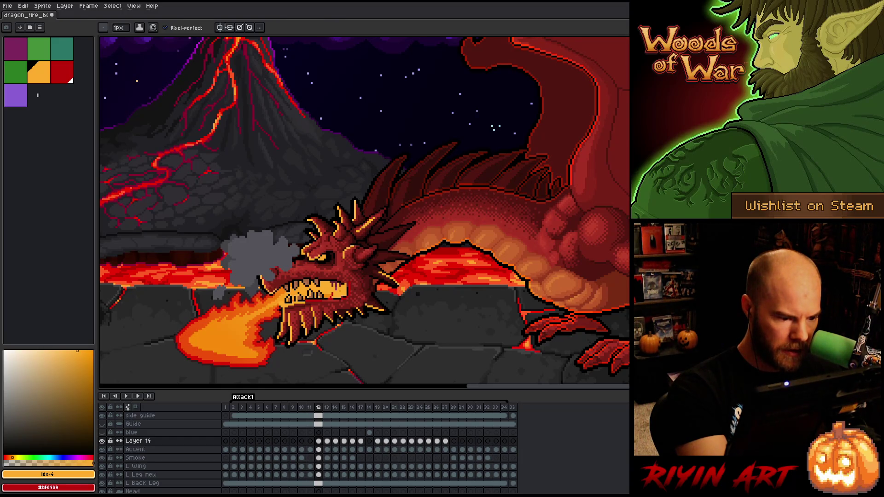
# Step: Reshape frame 12's upper jaw by alternately erasing and redrawing pixels
pyautogui.press('e')
pyautogui.press('b')
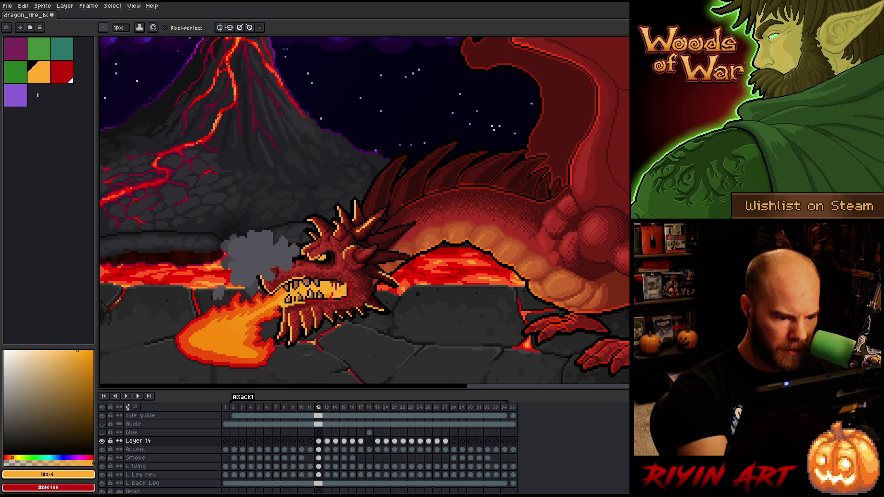
pyautogui.press('e')
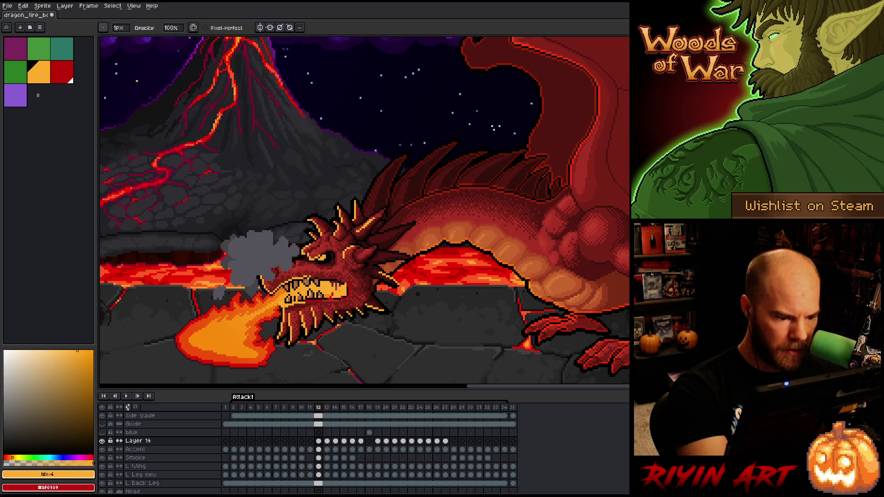
pyautogui.press('b')
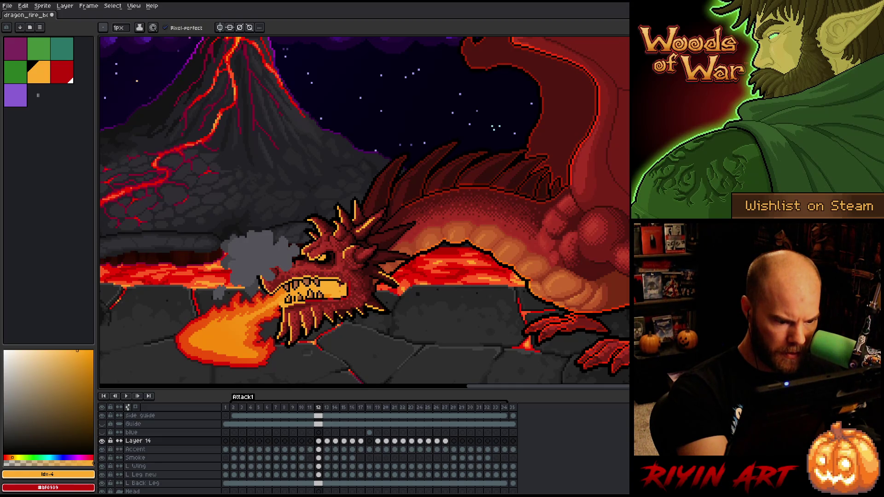
pyautogui.press('e')
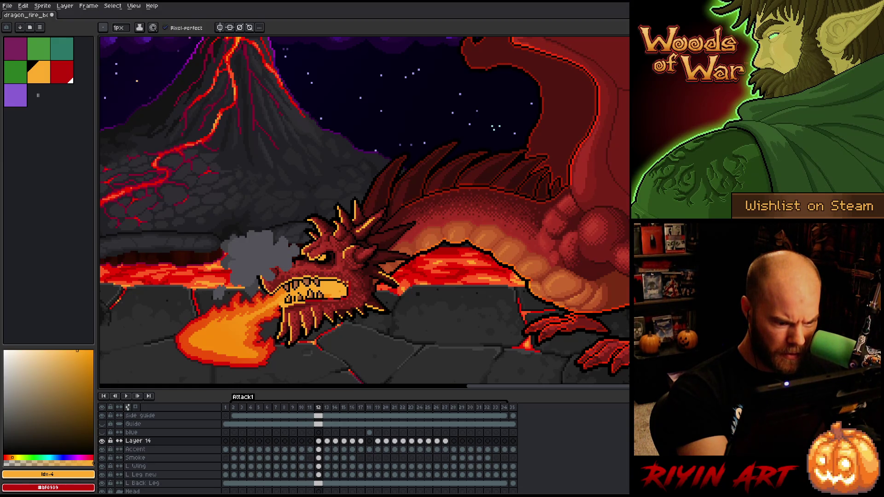
pyautogui.press('e')
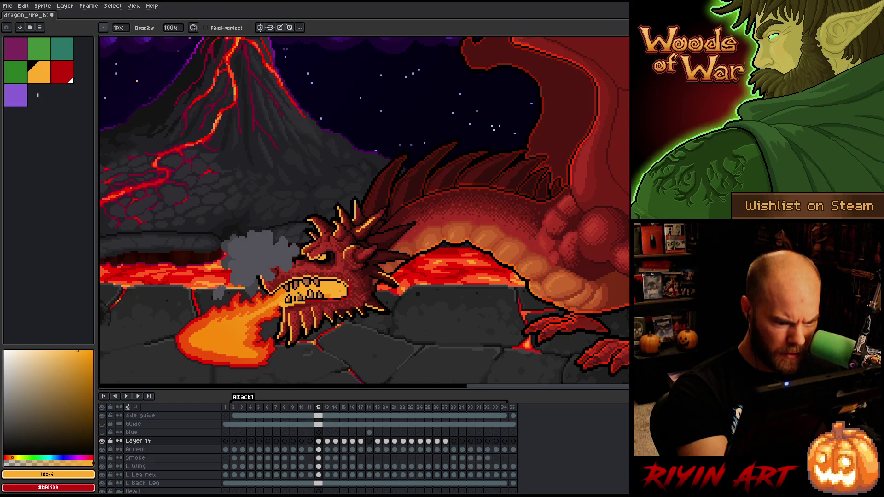
# Step: Shade the snout in red and orange, ending with orange as primary colour
pyautogui.press('x')
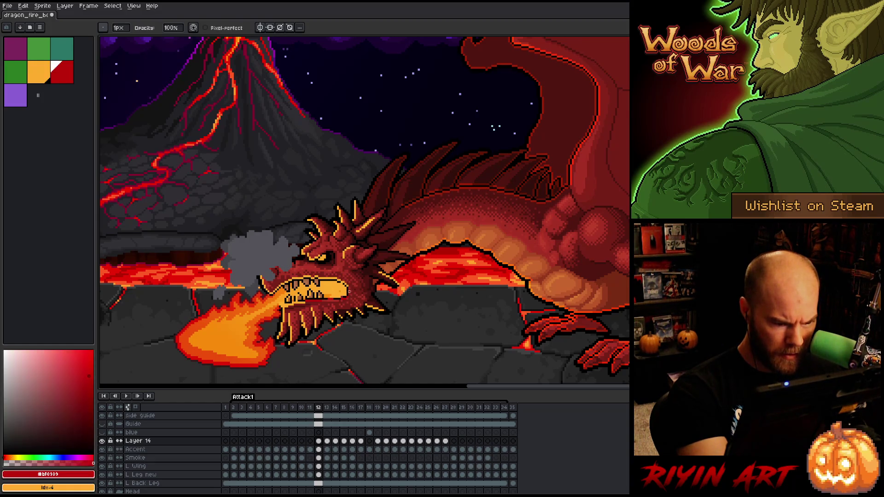
pyautogui.press('b')
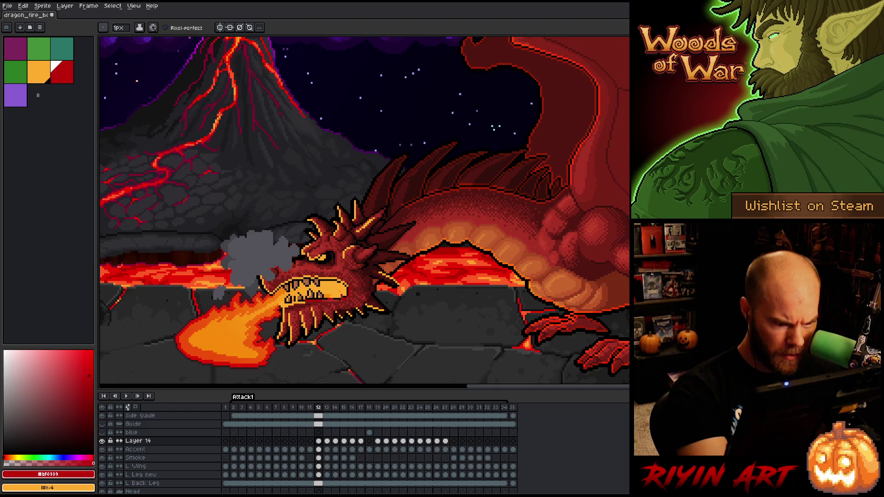
pyautogui.press('x')
pyautogui.press('e')
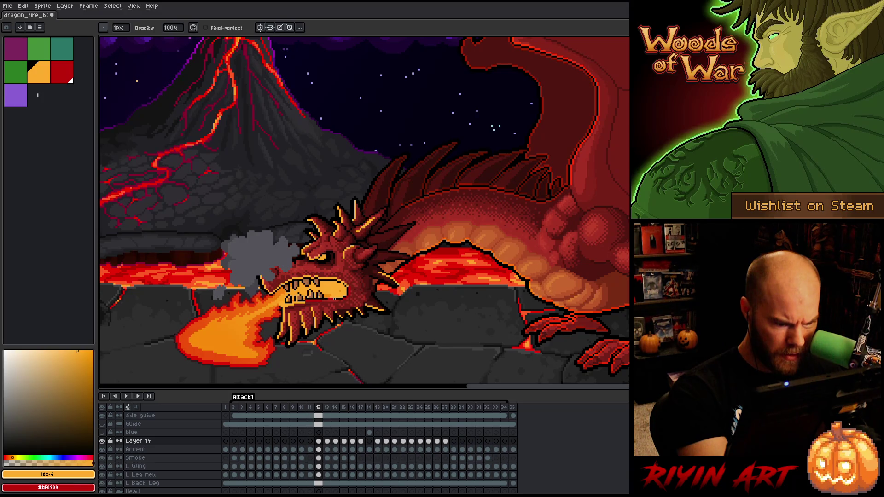
pyautogui.press('x')
pyautogui.press('b')
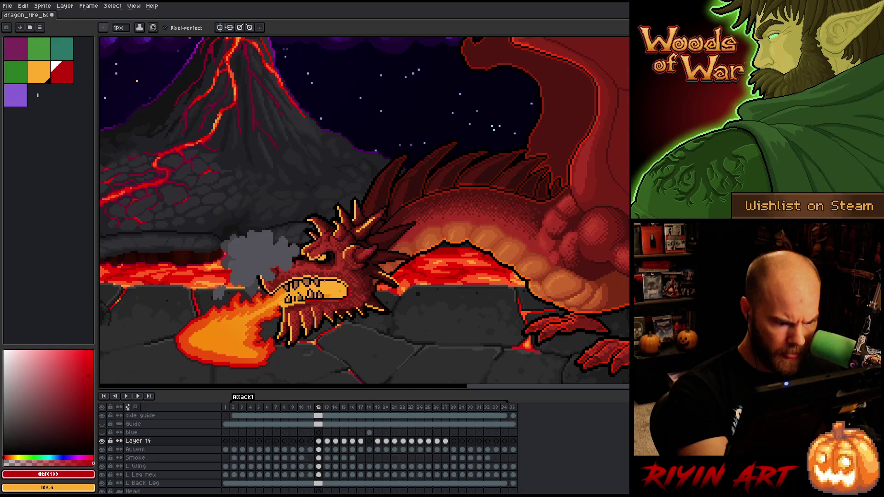
pyautogui.press('e')
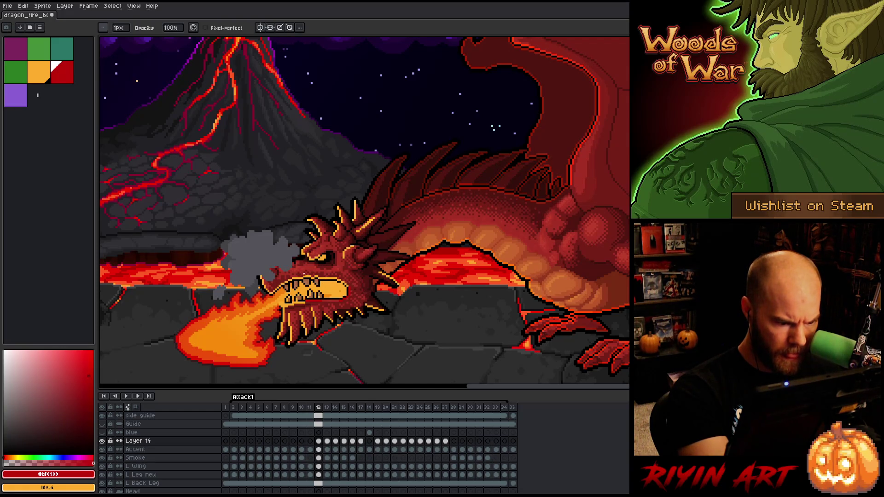
pyautogui.press('x')
pyautogui.press('b')
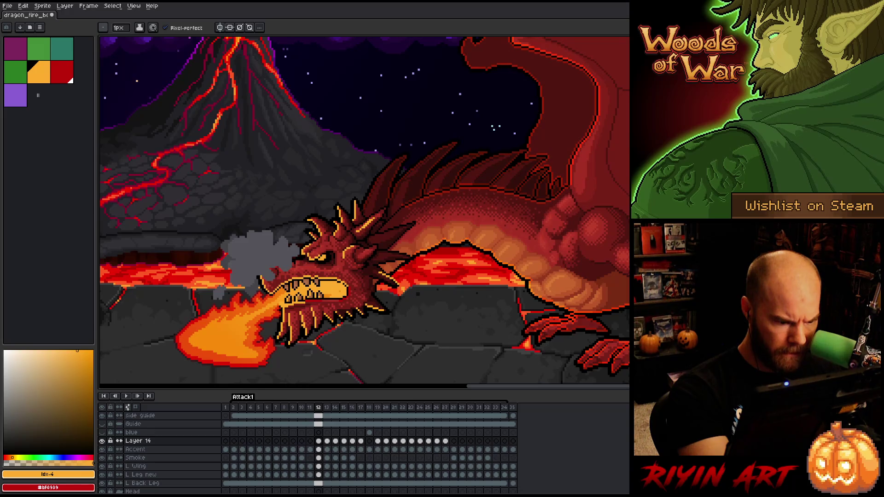
pyautogui.press('ctrl')
pyautogui.rightClick(426, 225)
pyautogui.press('Escape')
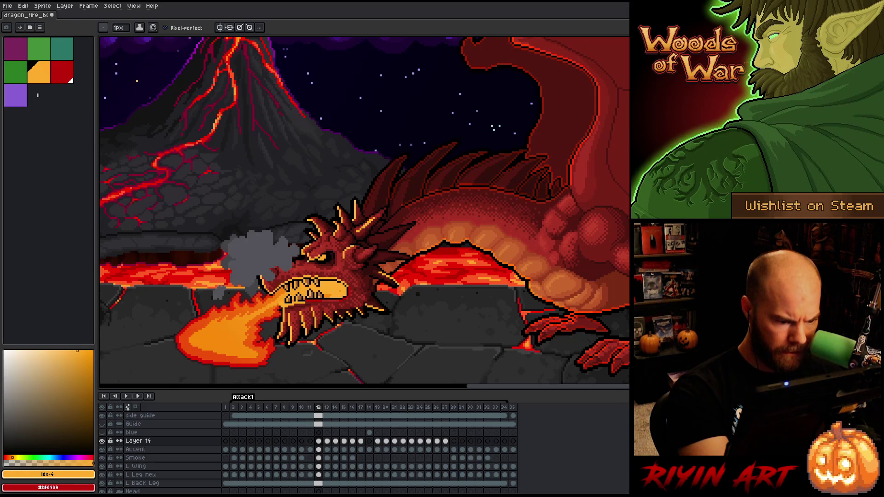
pyautogui.press('e')
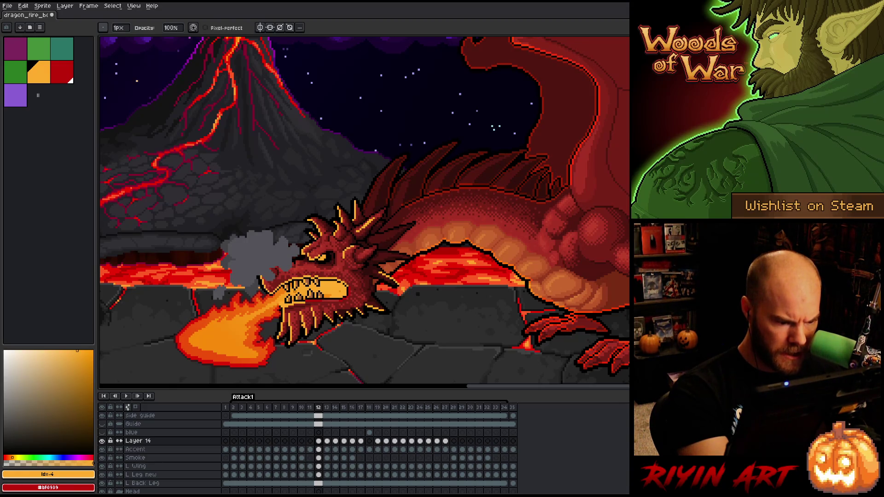